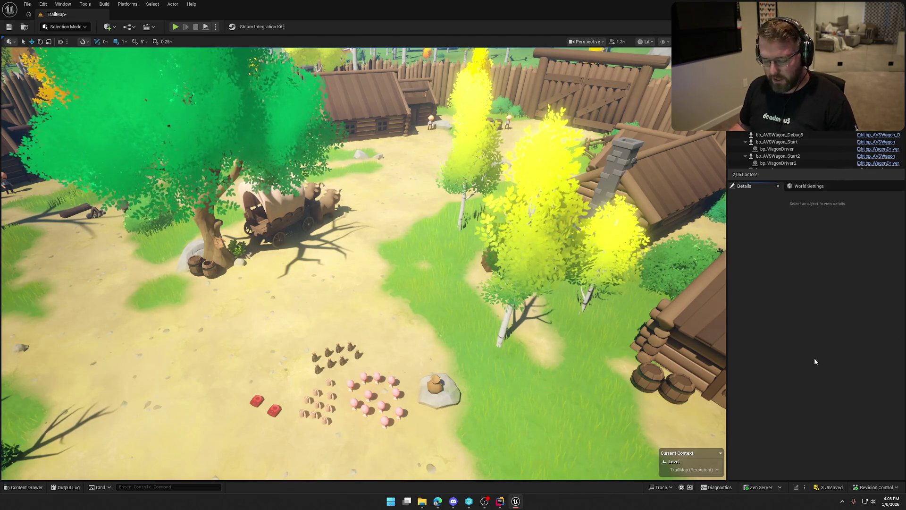
Step: Dismiss the pending save prompt without saving the listed assets
{"action": "left_click", "coordinate": [824, 488]}
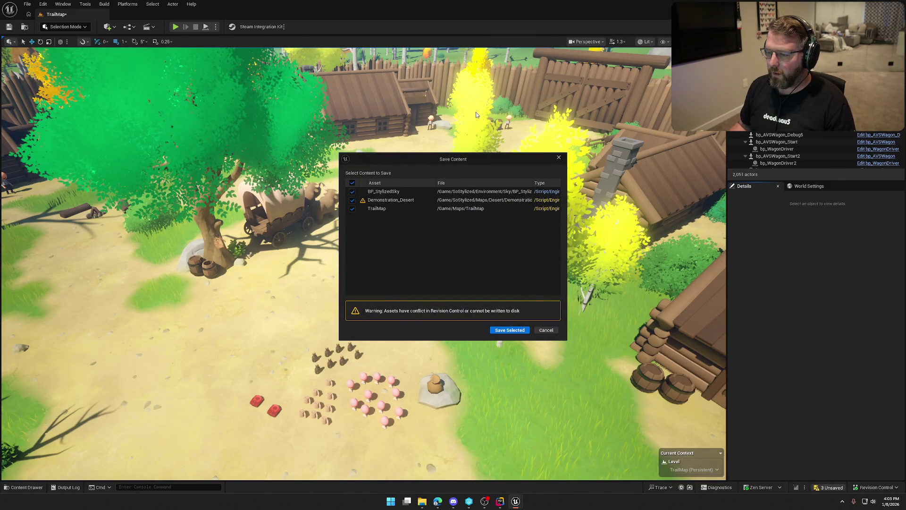
{"action": "left_click", "coordinate": [546, 331]}
{"action": "scroll", "coordinate": [448, 296], "scroll_direction": "down", "scroll_amount": 5}
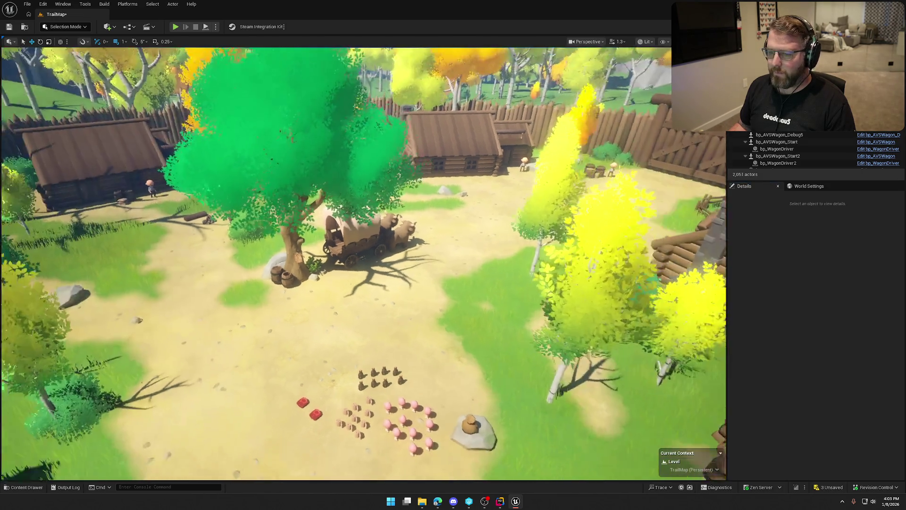
Step: Open the MainMenu level from Maps, unticking Demonstration_Desert and another asset from saving
{"action": "key", "text": "ctrl+space"}
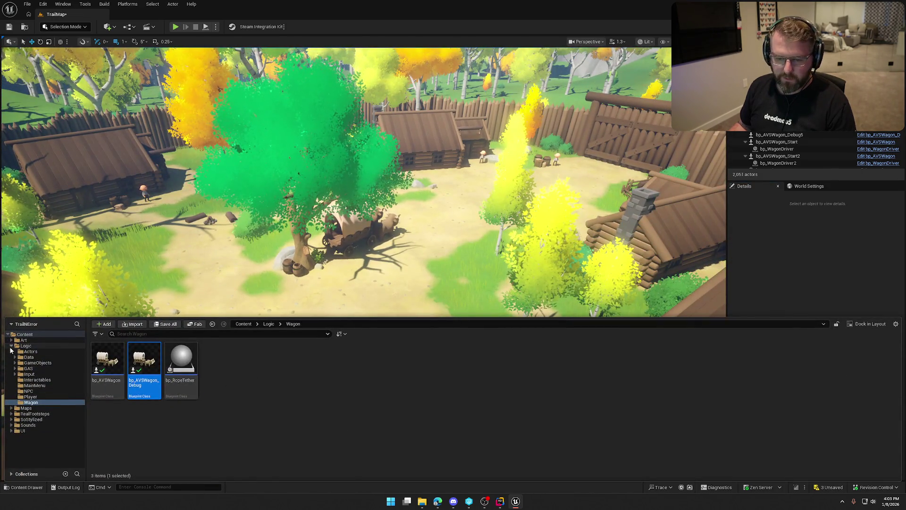
{"action": "left_click", "coordinate": [30, 355]}
{"action": "left_click", "coordinate": [28, 351]}
{"action": "double_click", "coordinate": [218, 363]}
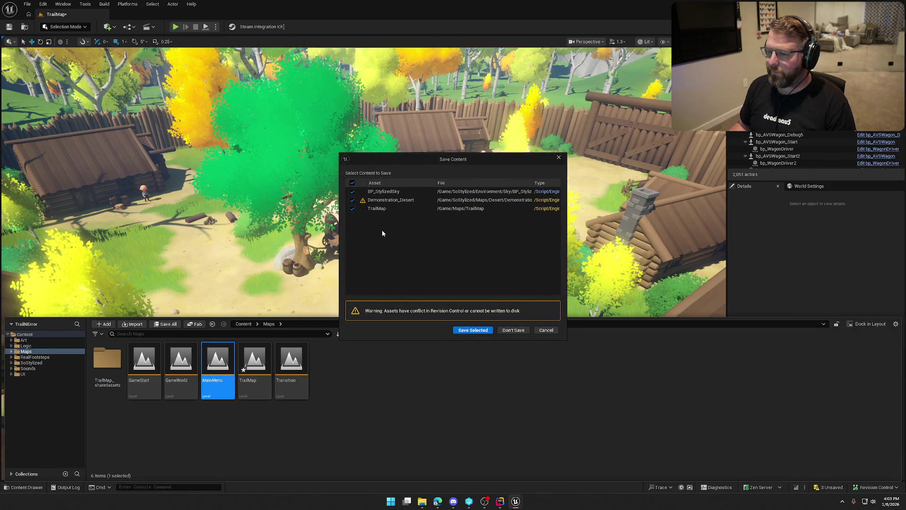
{"action": "left_click", "coordinate": [352, 201]}
{"action": "left_click", "coordinate": [352, 191]}
{"action": "left_click", "coordinate": [473, 331]}
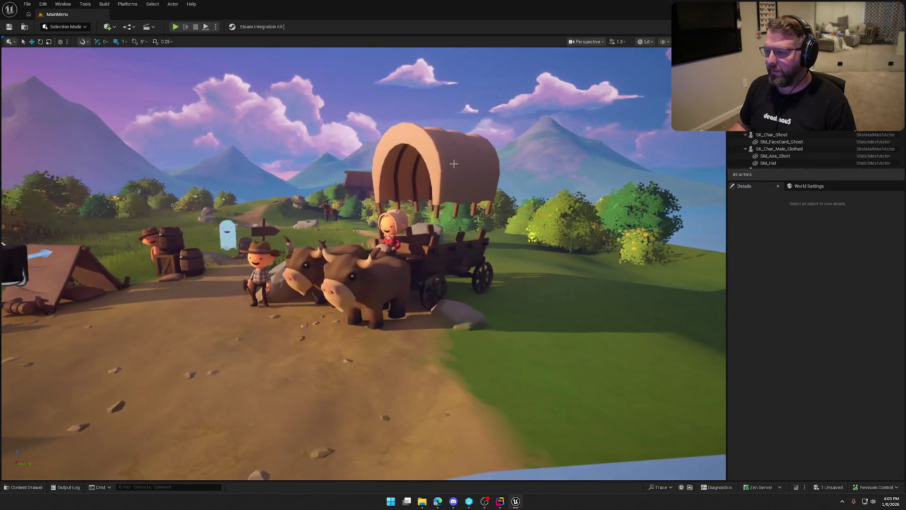
Step: Reset SM_Wagon_Shell's location to zero and save the level, checking out its file
{"action": "left_click", "coordinate": [434, 165]}
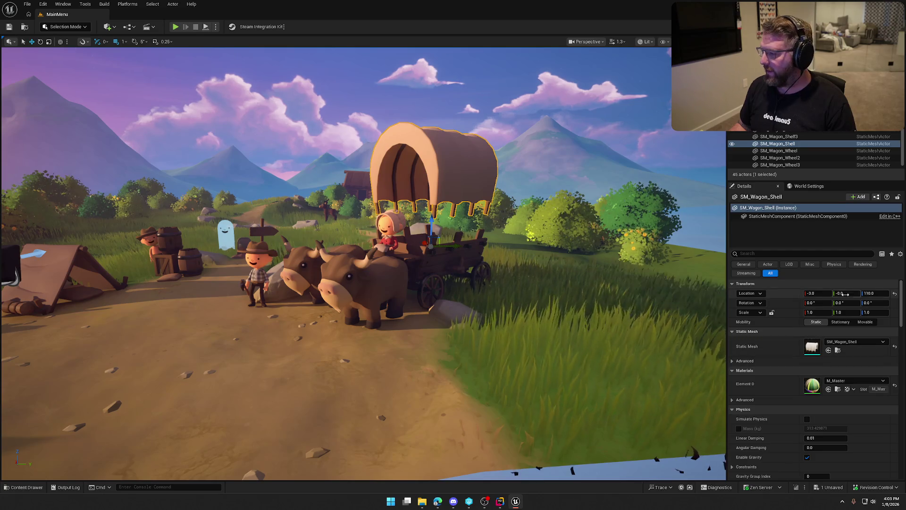
{"action": "left_click", "coordinate": [894, 293]}
{"action": "key", "text": "Escape"}
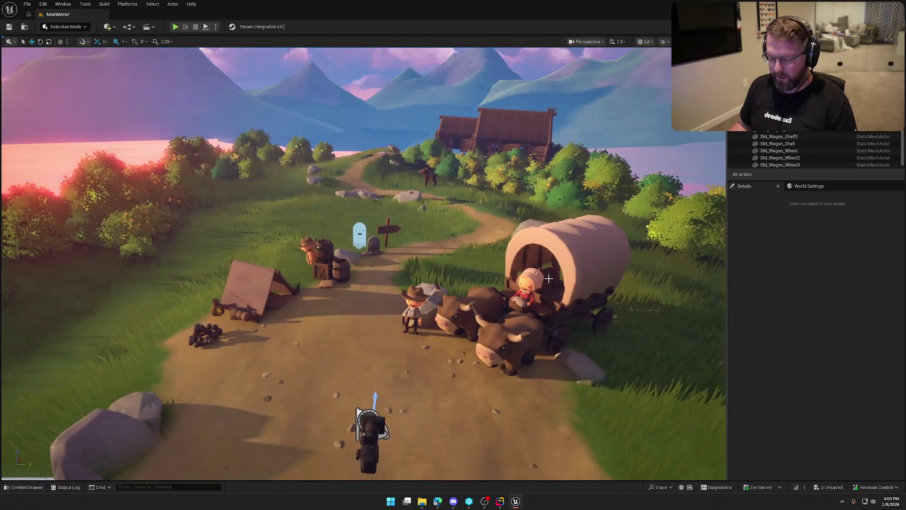
{"action": "key", "text": "ctrl+s"}
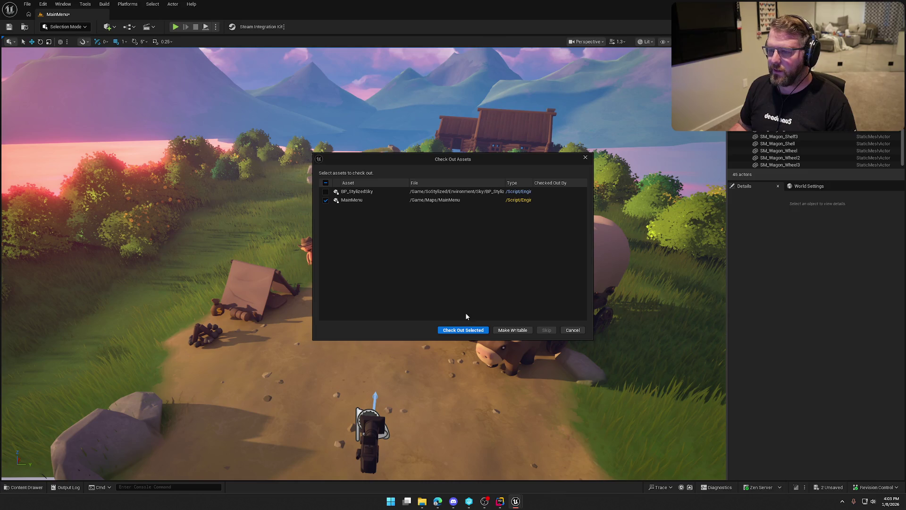
{"action": "left_click", "coordinate": [468, 334]}
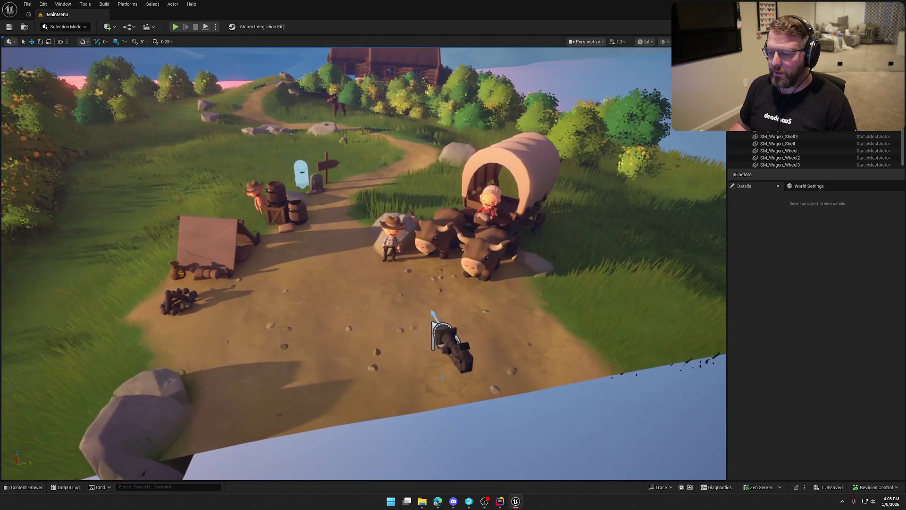
Step: Delete the camera actor, save the level again, and start Play-in-Editor
{"action": "left_click", "coordinate": [448, 351]}
{"action": "key", "text": "Delete"}
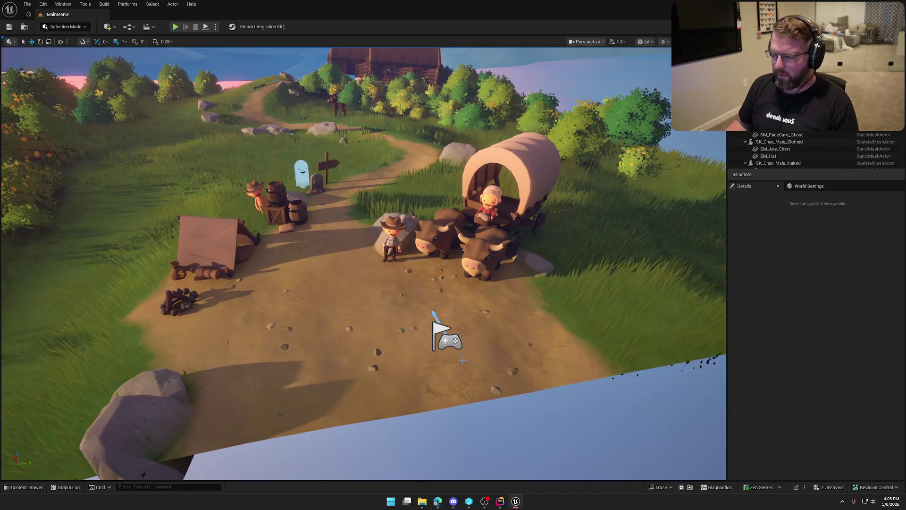
{"action": "key", "text": "ctrl+s"}
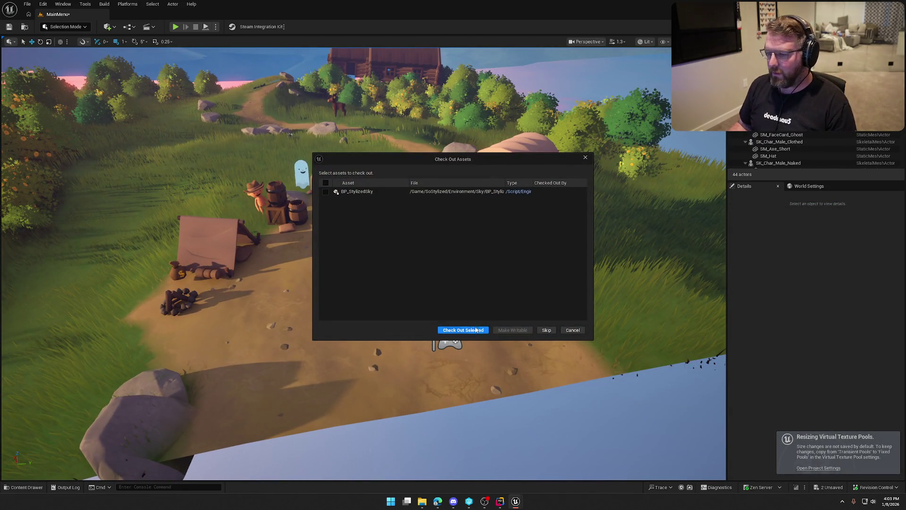
{"action": "left_click", "coordinate": [545, 330]}
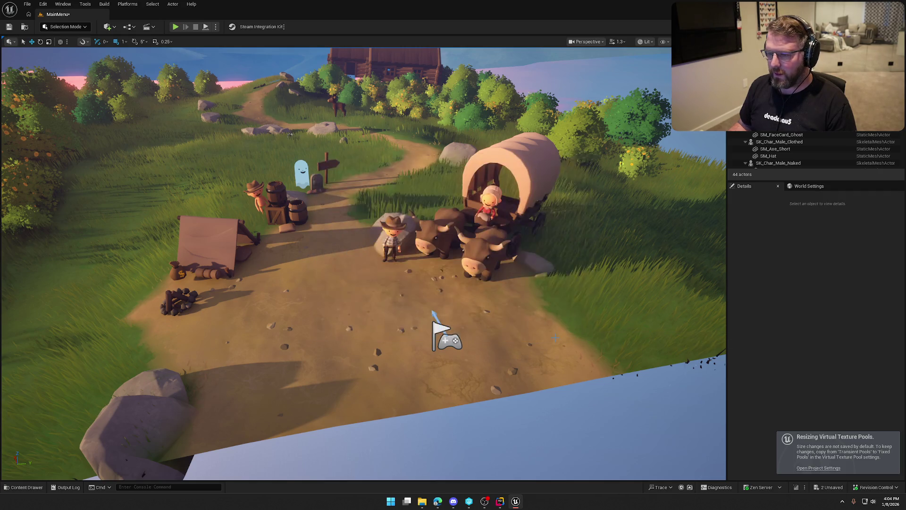
{"action": "left_click", "coordinate": [175, 26]}
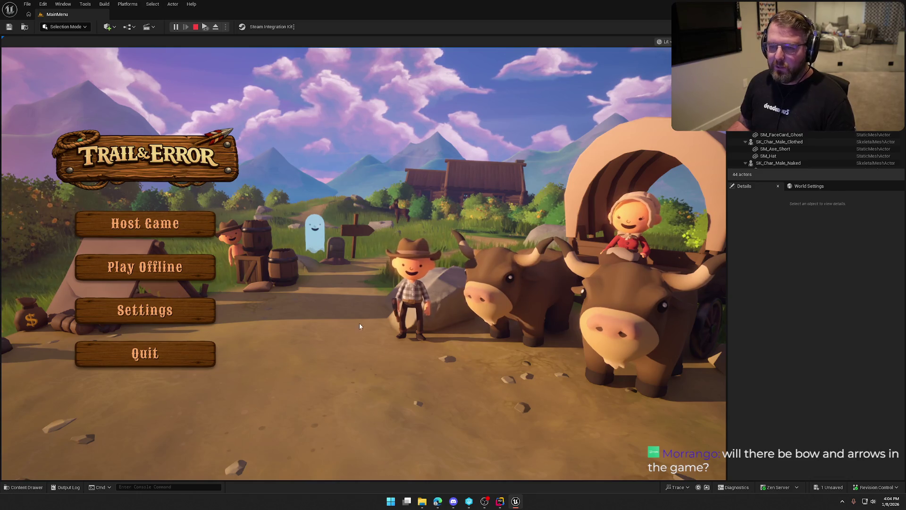
Step: End the Play-in-Editor session with the toolbar Stop button
{"action": "left_click", "coordinate": [137, 355]}
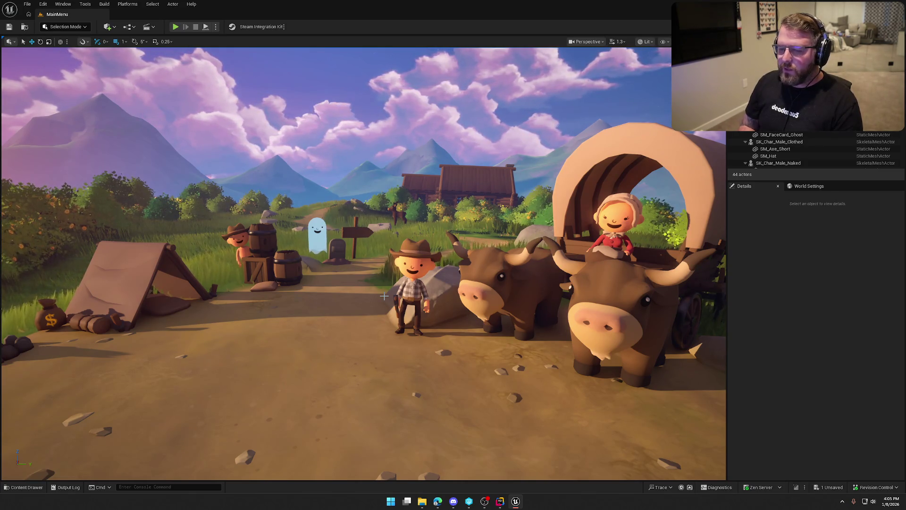
Step: Move the fire pit toward the money bag and test-play the menu
{"action": "left_click", "coordinate": [24, 345]}
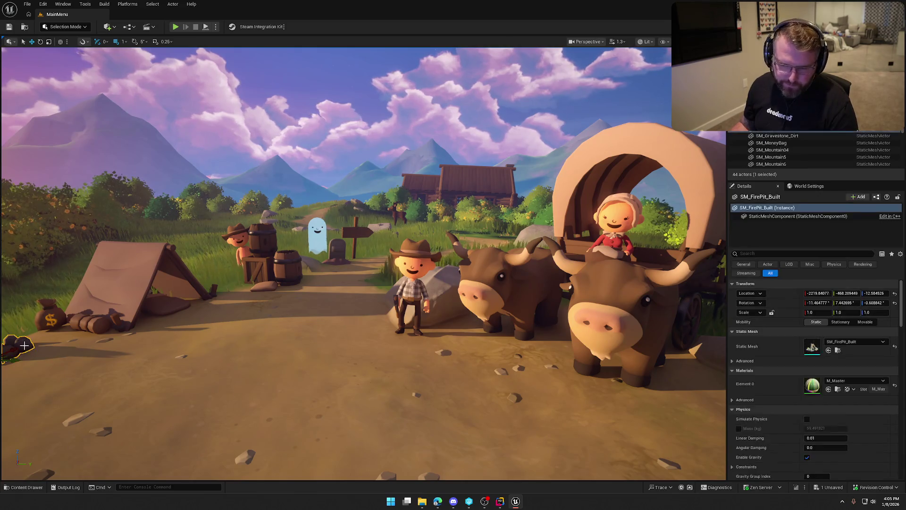
{"action": "left_click_drag", "start_coordinate": [37, 359], "coordinate": [71, 235]}
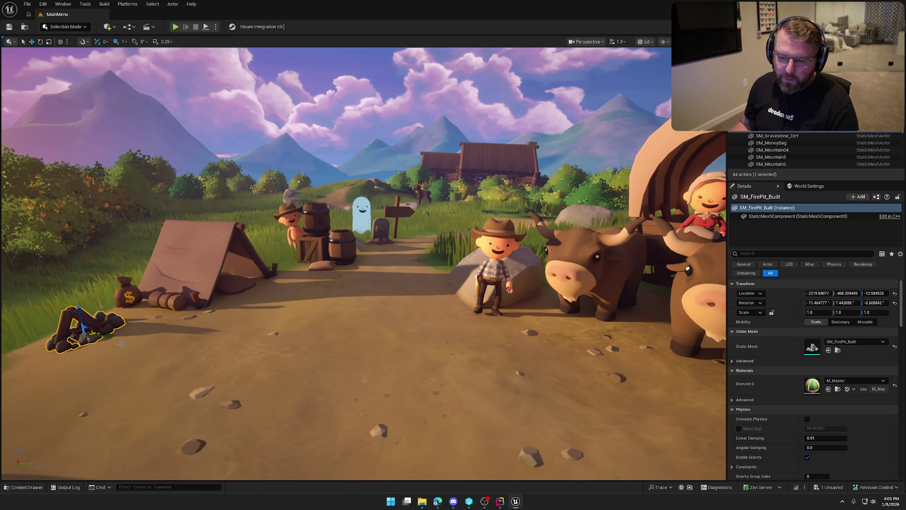
{"action": "mouse_move", "coordinate": [87, 333]}
{"action": "left_mouse_down"}
{"action": "mouse_move", "coordinate": [122, 325]}
{"action": "mouse_move", "coordinate": [113, 339]}
{"action": "mouse_move", "coordinate": [111, 309]}
{"action": "left_mouse_up"}
{"action": "key", "text": "Escape"}
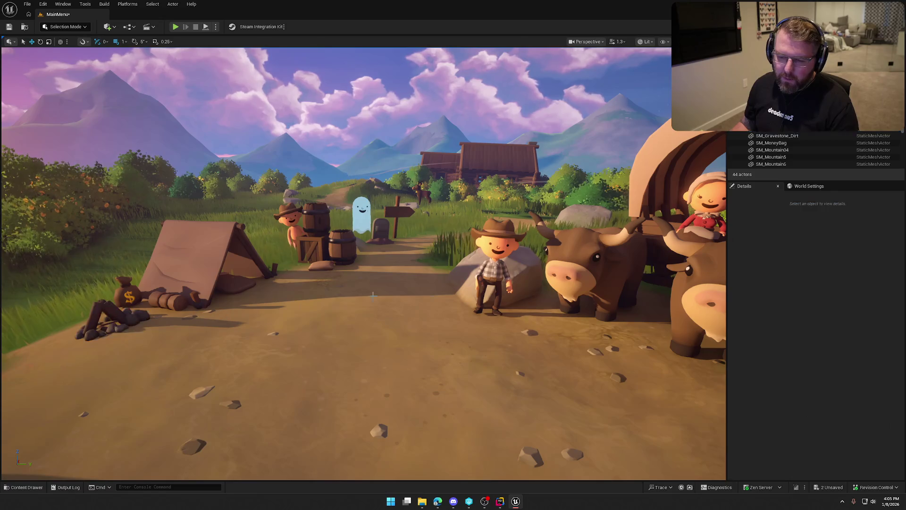
{"action": "left_click", "coordinate": [175, 27]}
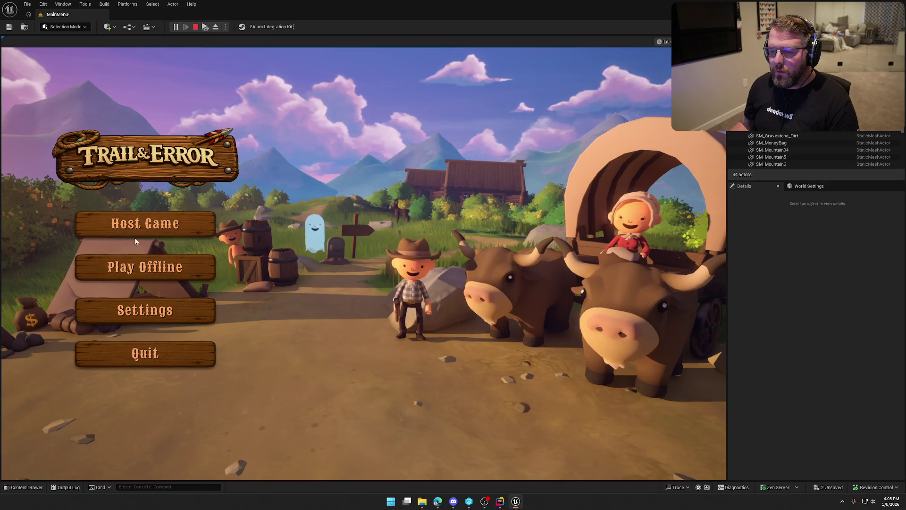
{"action": "key", "text": "Escape"}
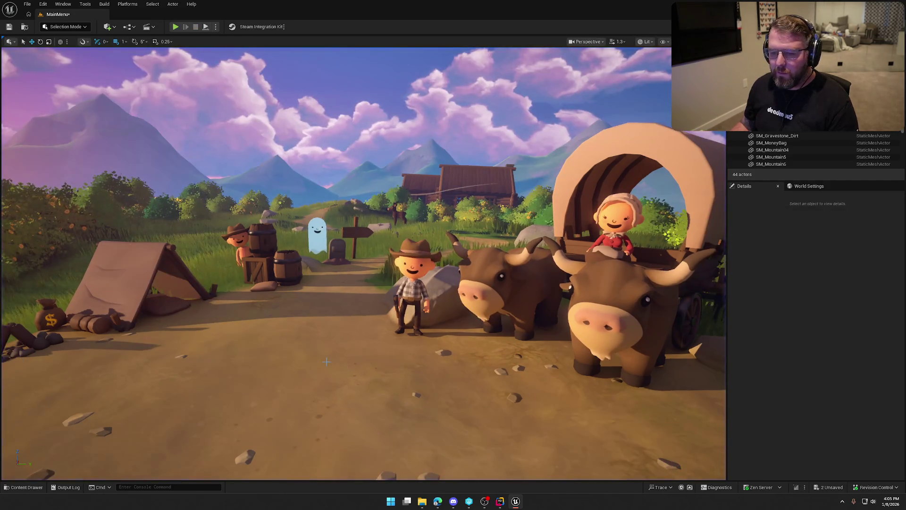
Step: Move the money bag next to the barrels
{"action": "left_click", "coordinate": [49, 306]}
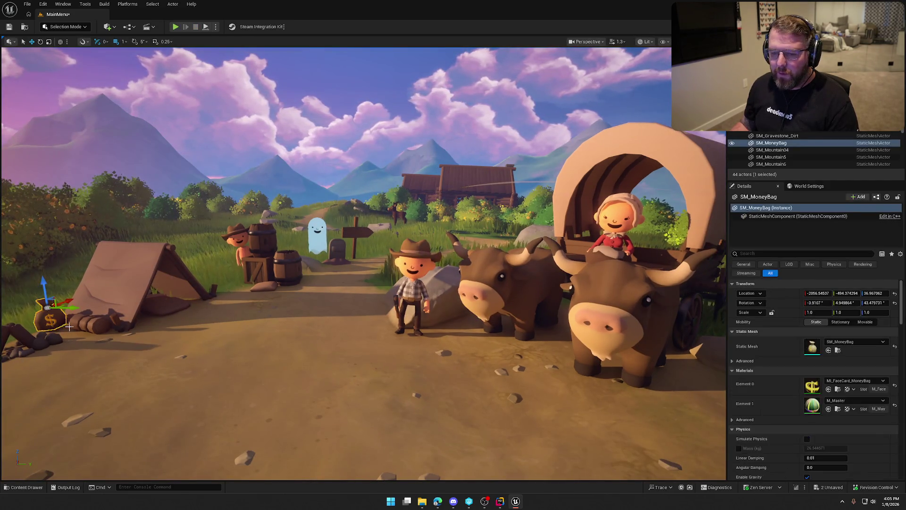
{"action": "mouse_move", "coordinate": [49, 306]}
{"action": "left_mouse_down"}
{"action": "mouse_move", "coordinate": [247, 283]}
{"action": "mouse_move", "coordinate": [238, 288]}
{"action": "mouse_move", "coordinate": [240, 255]}
{"action": "left_mouse_up"}
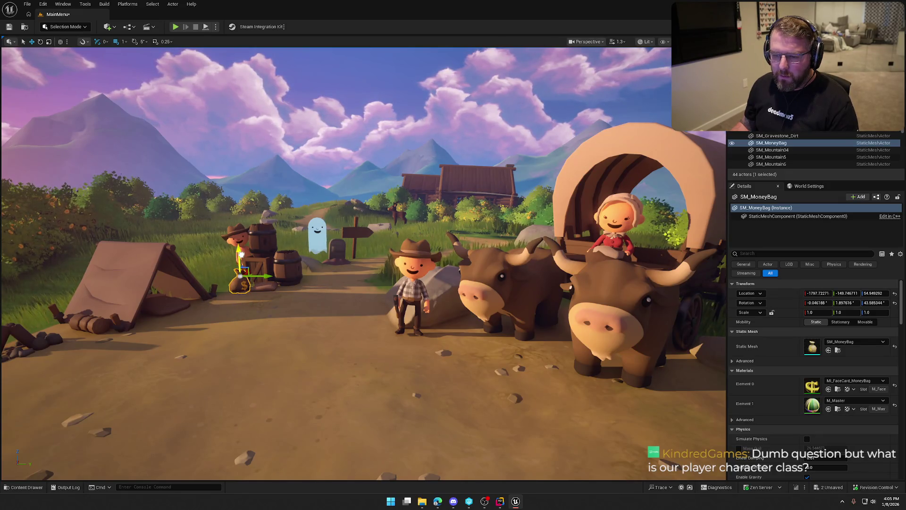
{"action": "left_click", "coordinate": [278, 359]}
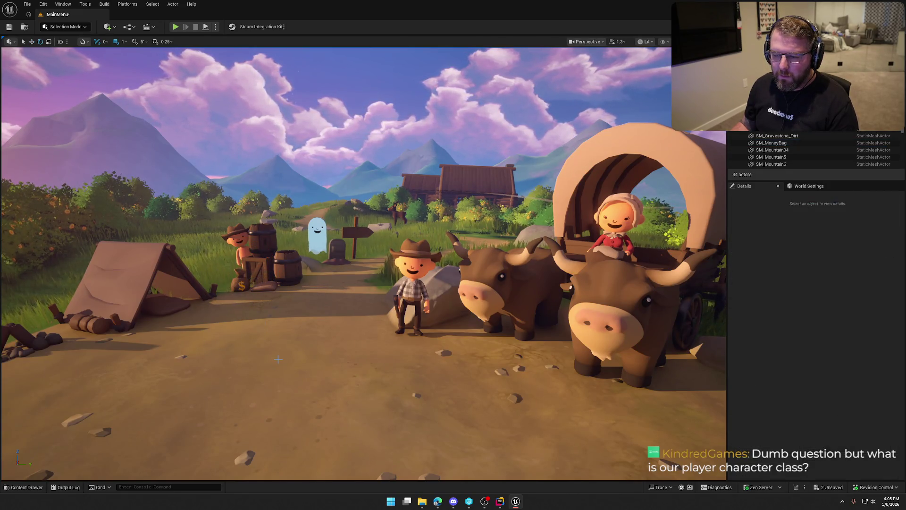
Step: Shift the fire pit closer to the tent, scale it up slightly, and play again
{"action": "left_click", "coordinate": [83, 357]}
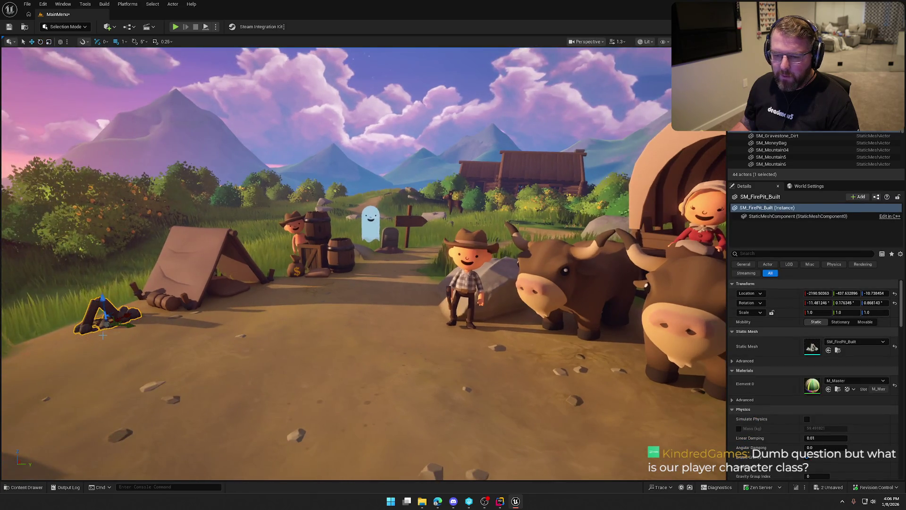
{"action": "left_click_drag", "start_coordinate": [107, 324], "coordinate": [120, 311]}
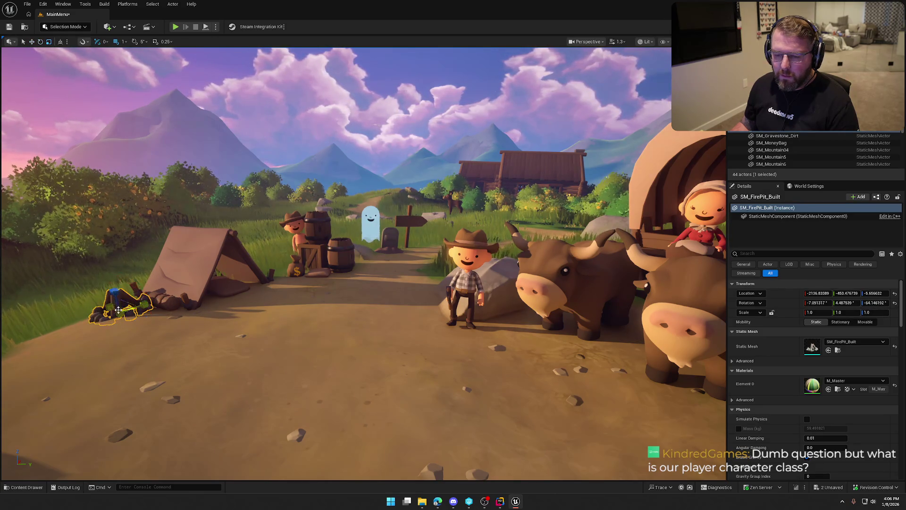
{"action": "mouse_move", "coordinate": [120, 315]}
{"action": "left_mouse_down"}
{"action": "mouse_move", "coordinate": [118, 297]}
{"action": "mouse_move", "coordinate": [150, 303]}
{"action": "mouse_move", "coordinate": [140, 291]}
{"action": "left_mouse_up"}
{"action": "key", "text": "e"}
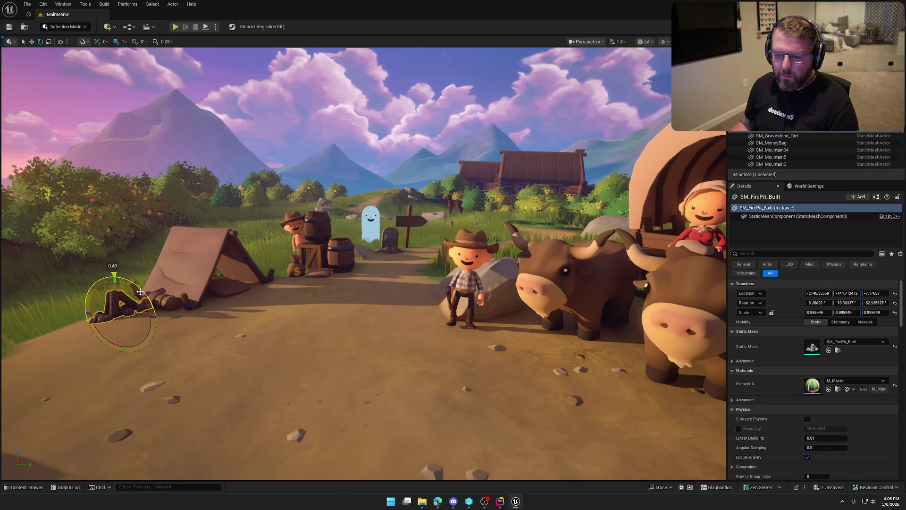
{"action": "key", "text": "Escape"}
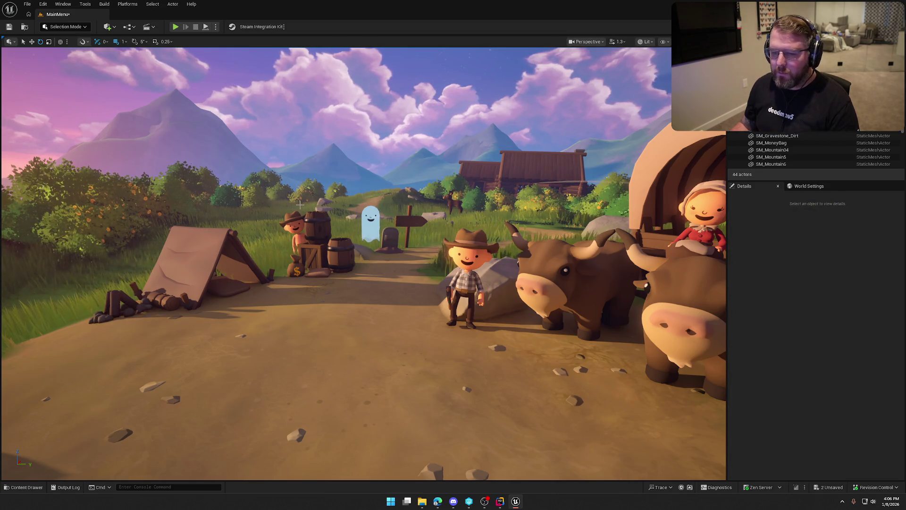
{"action": "left_click", "coordinate": [175, 27]}
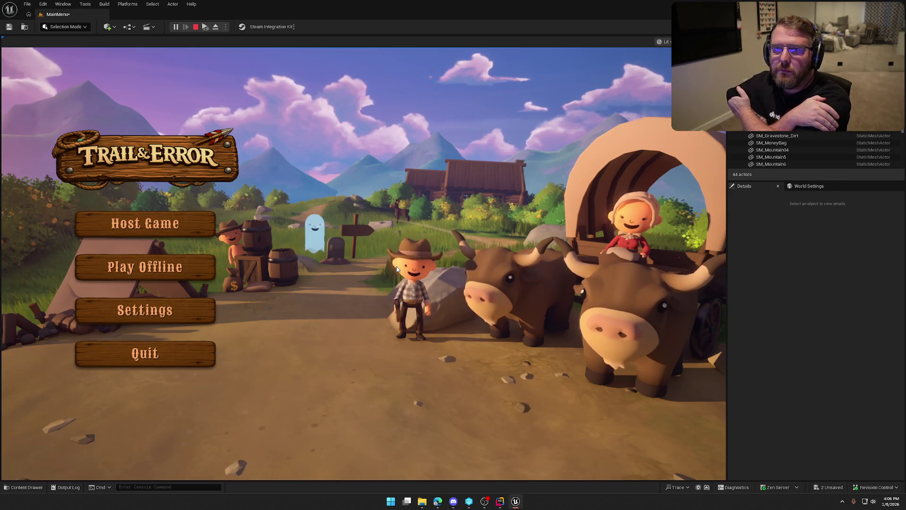
Step: Stop play and browse to Logic > Player in the Content Drawer, selecting bp_Player
{"action": "key", "text": "Escape"}
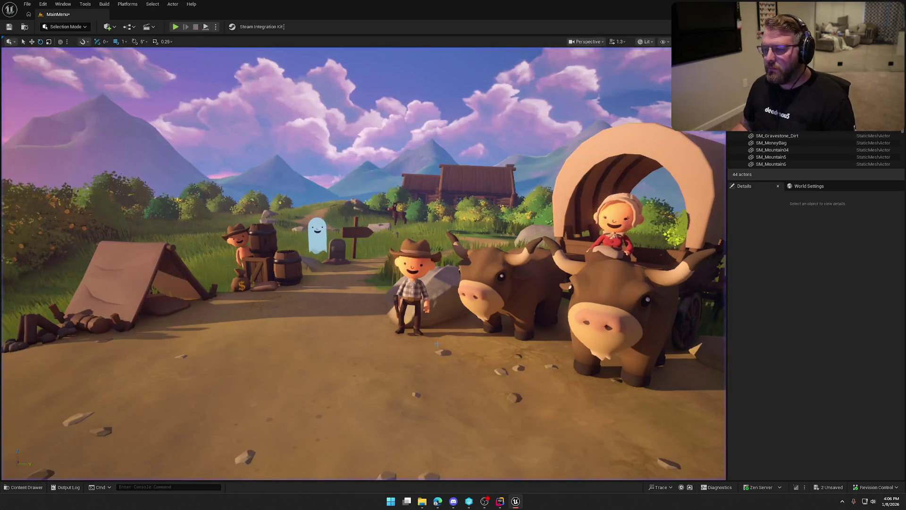
{"action": "key", "text": "ctrl+space"}
{"action": "left_click", "coordinate": [26, 345]}
{"action": "double_click", "coordinate": [402, 360]}
{"action": "left_click", "coordinate": [148, 396]}
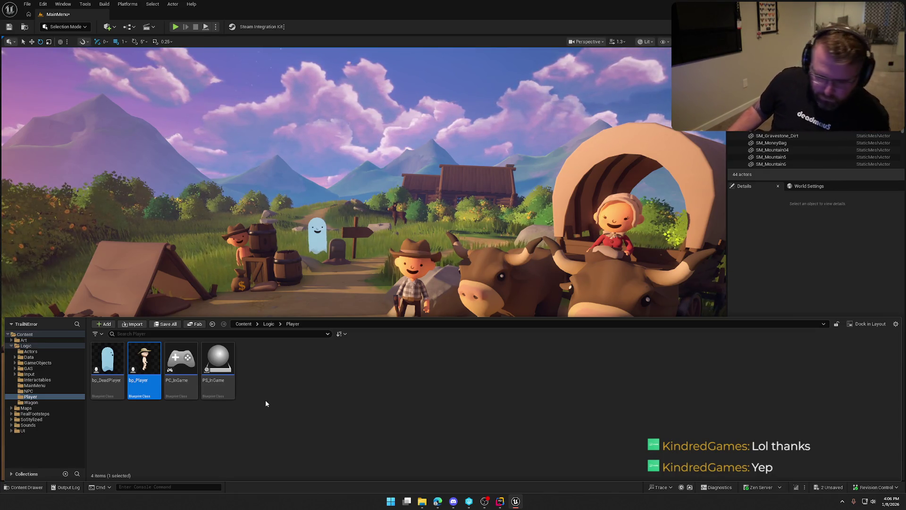
Step: Open the UI_MainMenu widget from UI > MainMenu and select its Host Game button
{"action": "left_click", "coordinate": [780, 283]}
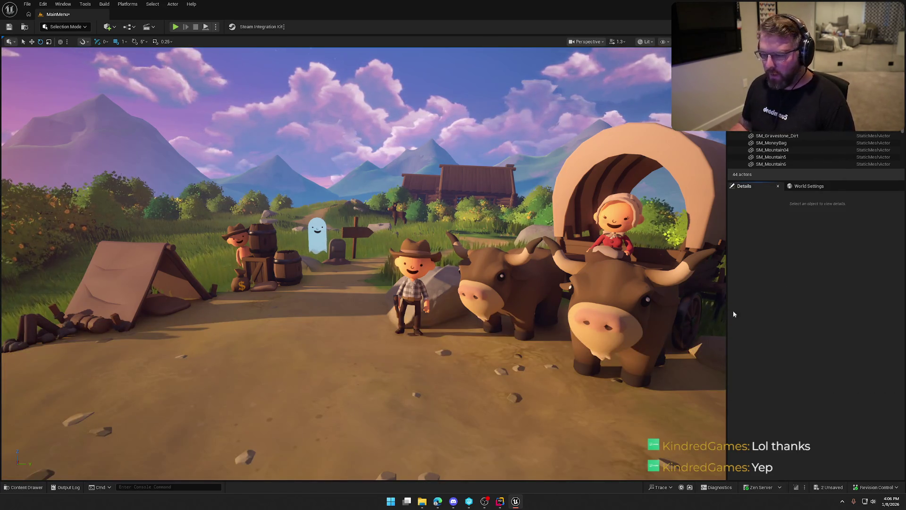
{"action": "left_click", "coordinate": [23, 487]}
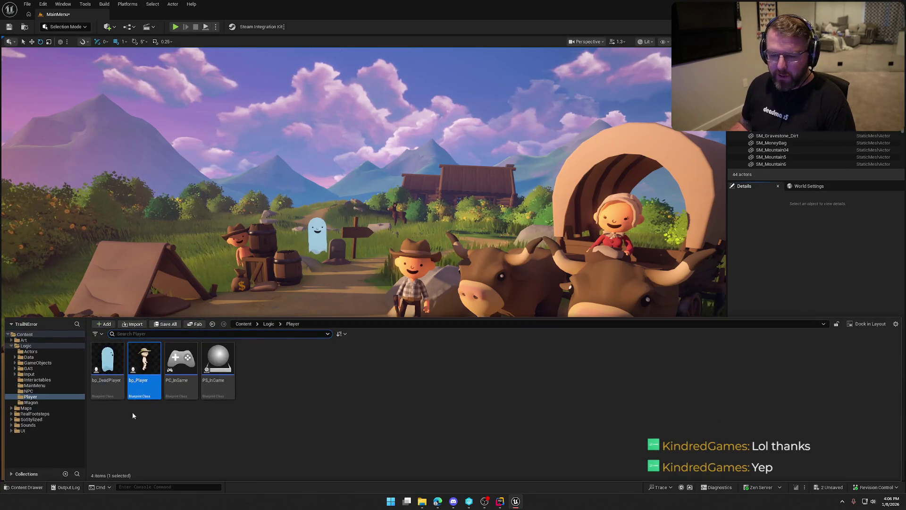
{"action": "left_click", "coordinate": [47, 430]}
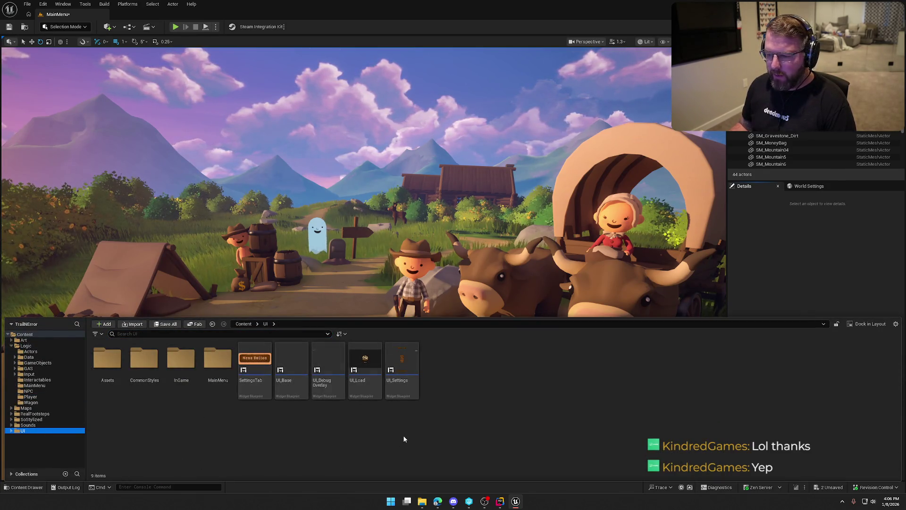
{"action": "double_click", "coordinate": [217, 358]}
{"action": "double_click", "coordinate": [108, 361]}
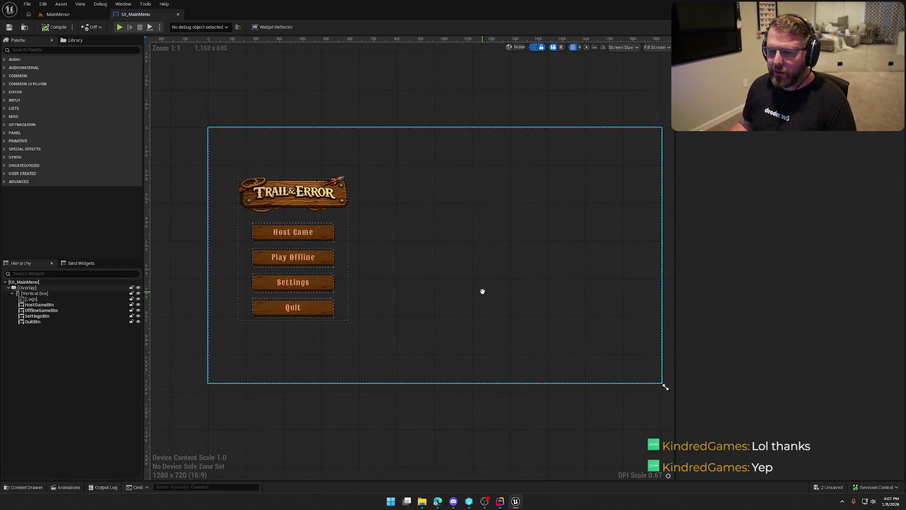
{"action": "scroll", "coordinate": [378, 243], "scroll_direction": "up", "scroll_amount": 2}
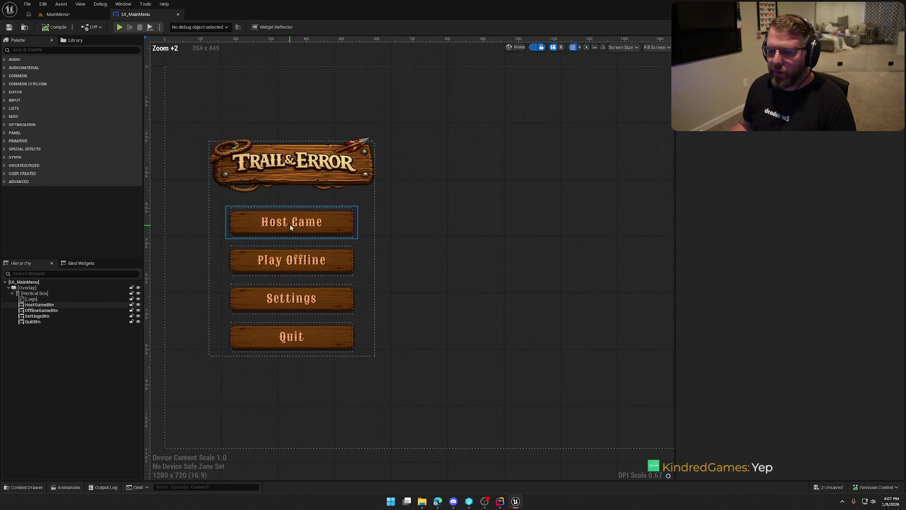
{"action": "left_click", "coordinate": [290, 225]}
Step: Open the GameStart level from Maps, saving the MainMenu map first
{"action": "key", "text": "ctrl+space"}
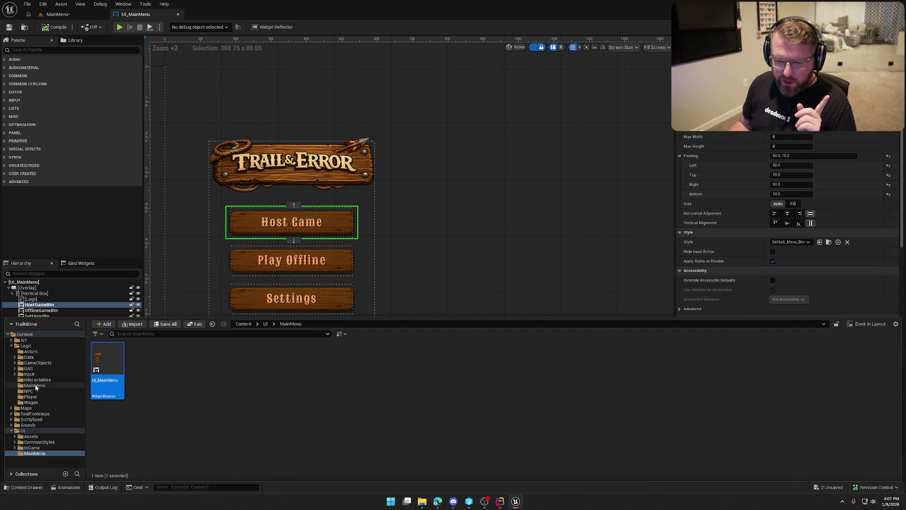
{"action": "left_click", "coordinate": [25, 408]}
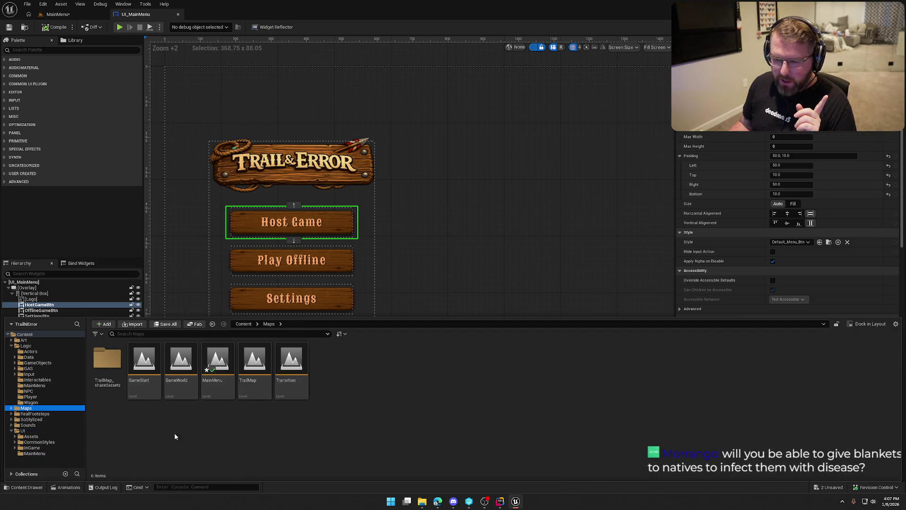
{"action": "double_click", "coordinate": [144, 366]}
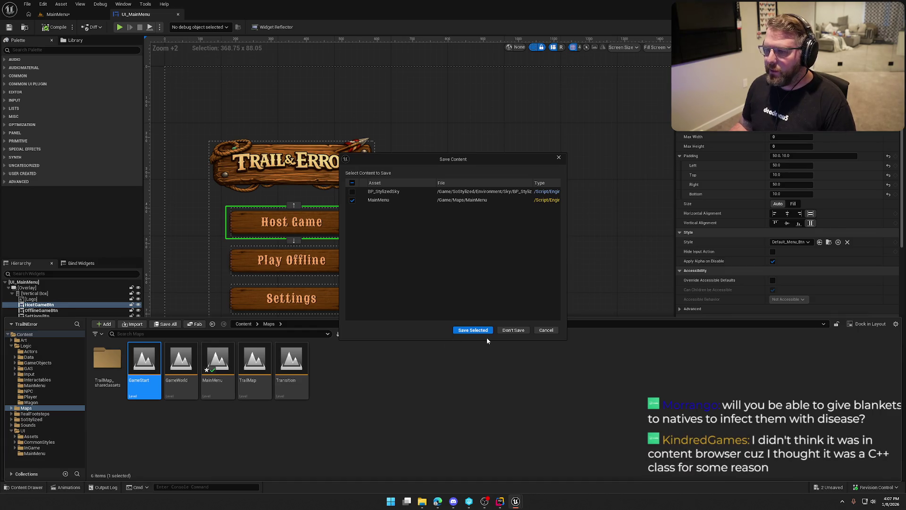
{"action": "left_click", "coordinate": [472, 329]}
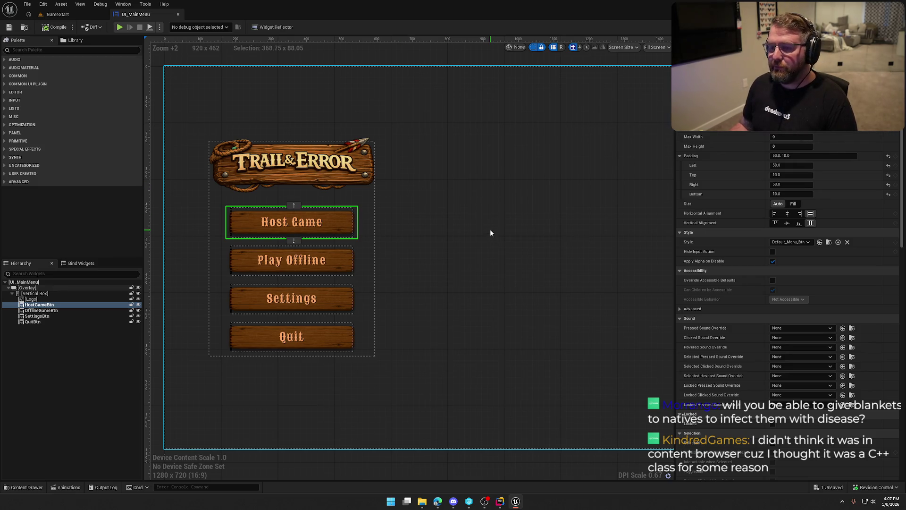
{"action": "key", "text": "ctrl+space"}
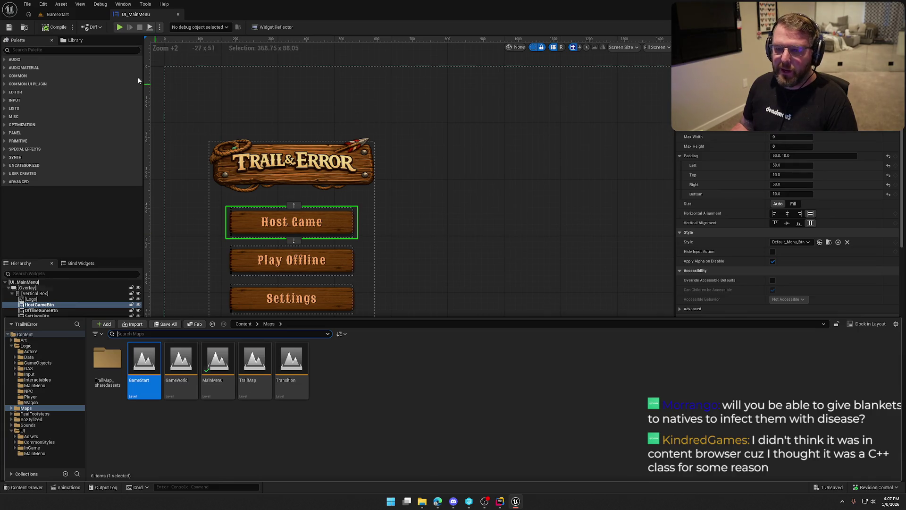
{"action": "left_click", "coordinate": [56, 14]}
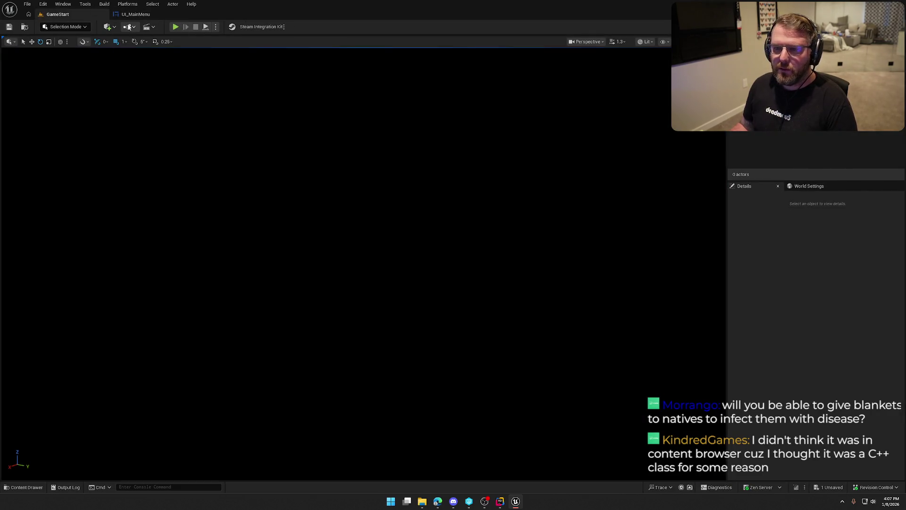
Step: Open GameStart's Level Blueprint and pan to its BeginPlay startup nodes
{"action": "left_click", "coordinate": [134, 27]}
{"action": "left_click", "coordinate": [161, 77]}
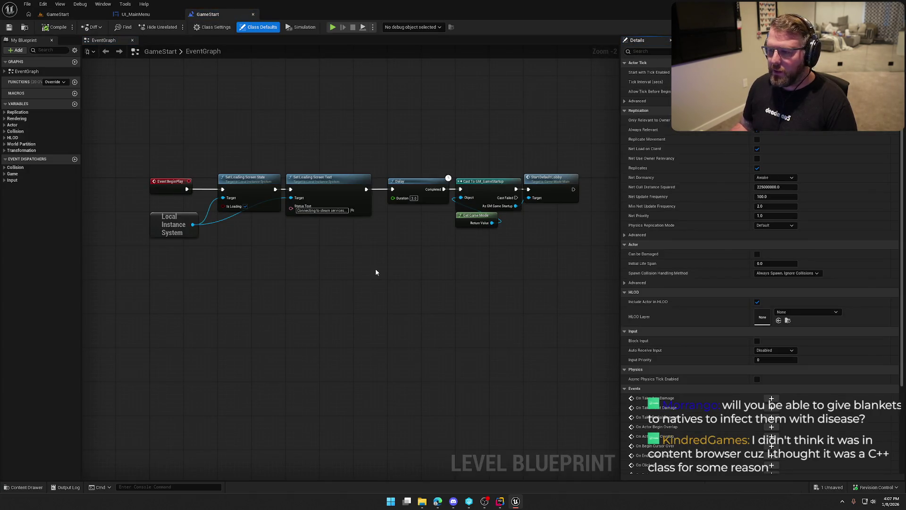
{"action": "left_click_drag", "start_coordinate": [445, 277], "coordinate": [409, 275]}
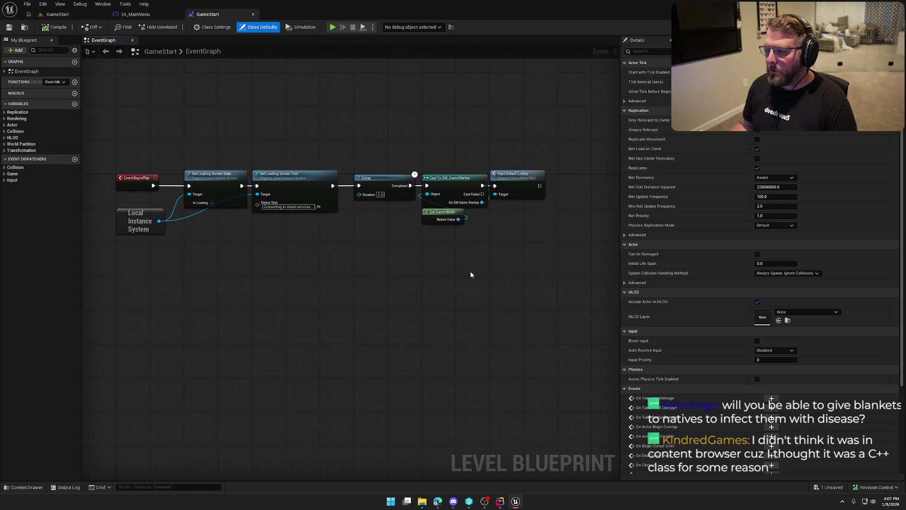
{"action": "left_click_drag", "start_coordinate": [510, 249], "coordinate": [455, 251]}
{"action": "scroll", "coordinate": [460, 241], "scroll_direction": "up", "scroll_amount": 2}
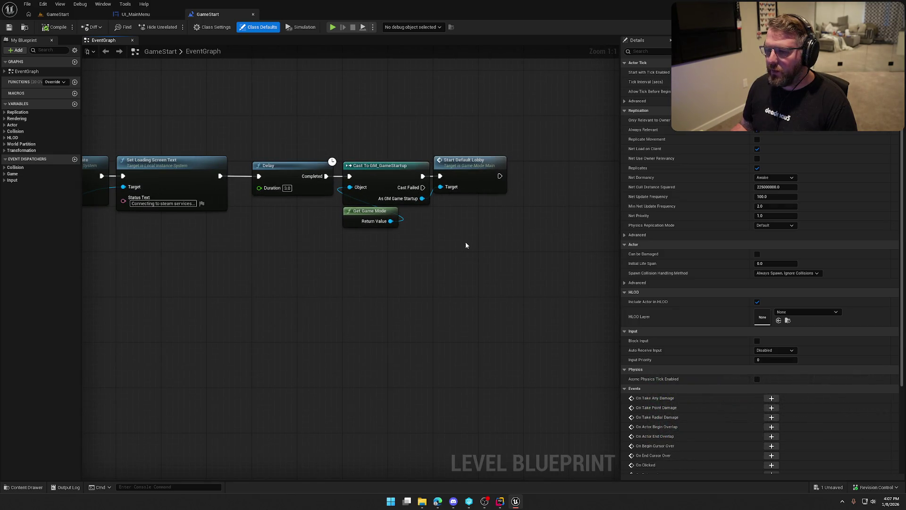
Step: Open GM_GameStartup from the GameMode Override and review its session, open-level and print nodes
{"action": "key", "text": "ctrl+space"}
{"action": "left_click", "coordinate": [56, 15]}
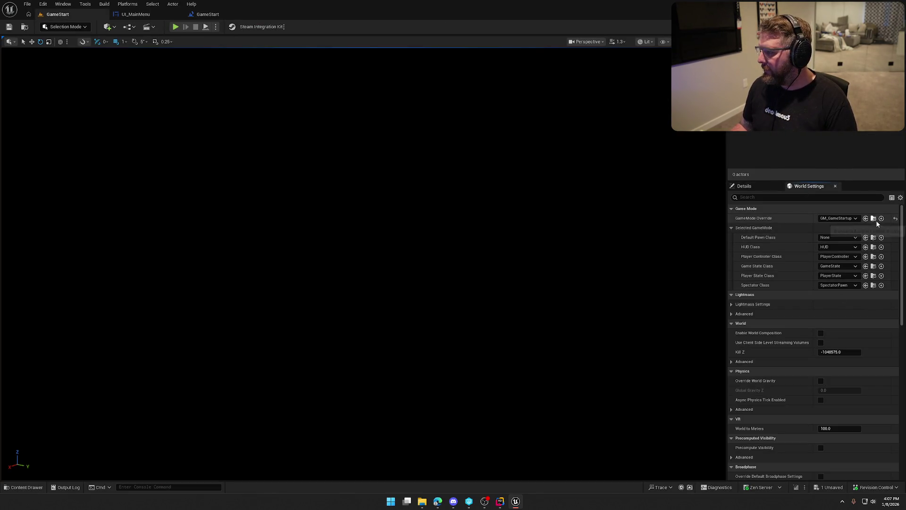
{"action": "left_click", "coordinate": [874, 219]}
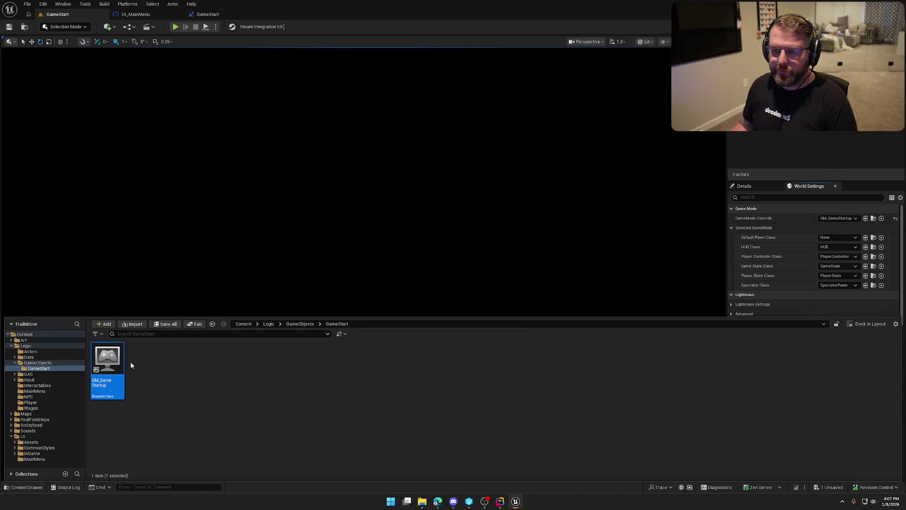
{"action": "double_click", "coordinate": [113, 356]}
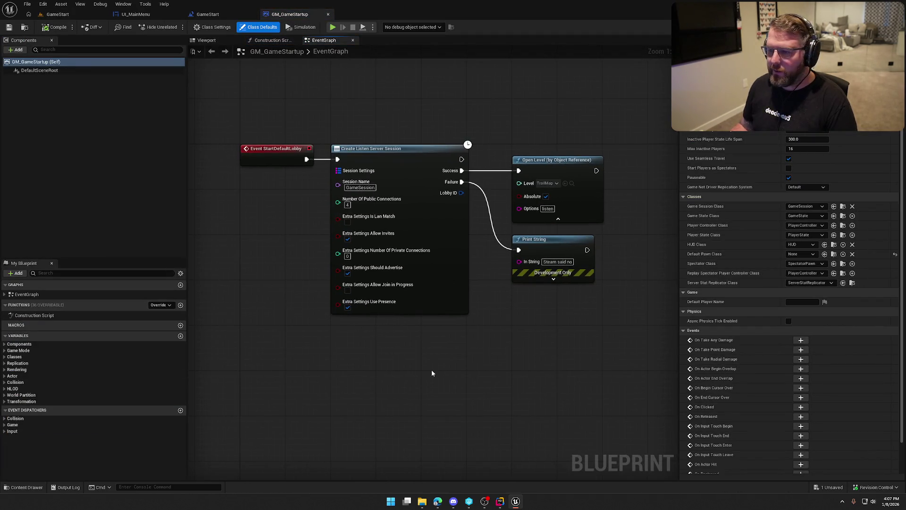
{"action": "left_click_drag", "start_coordinate": [327, 121], "coordinate": [613, 371]}
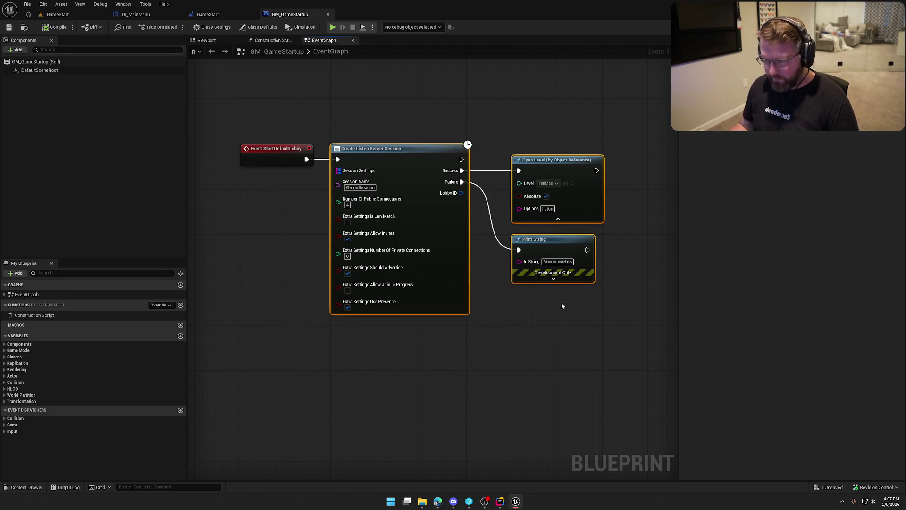
{"action": "left_click", "coordinate": [287, 245]}
{"action": "left_click", "coordinate": [135, 14]}
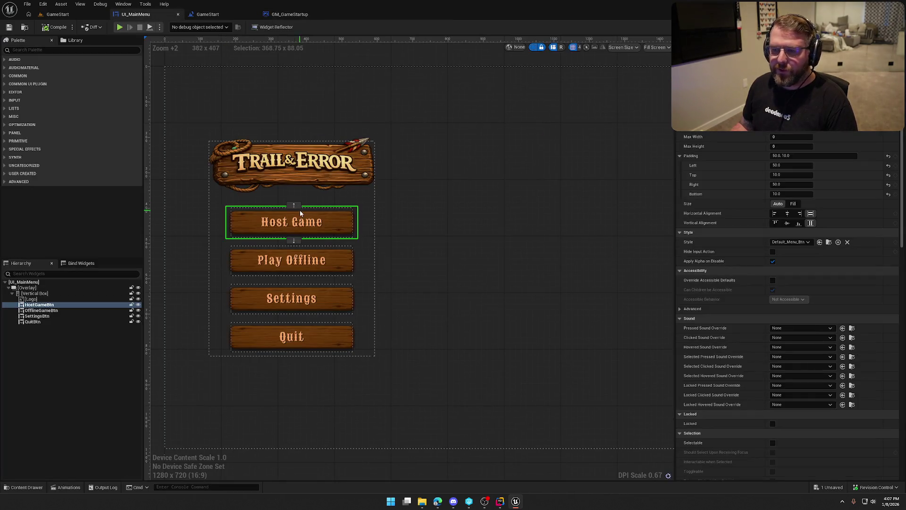
{"action": "scroll", "coordinate": [433, 278], "scroll_direction": "down", "scroll_amount": 2}
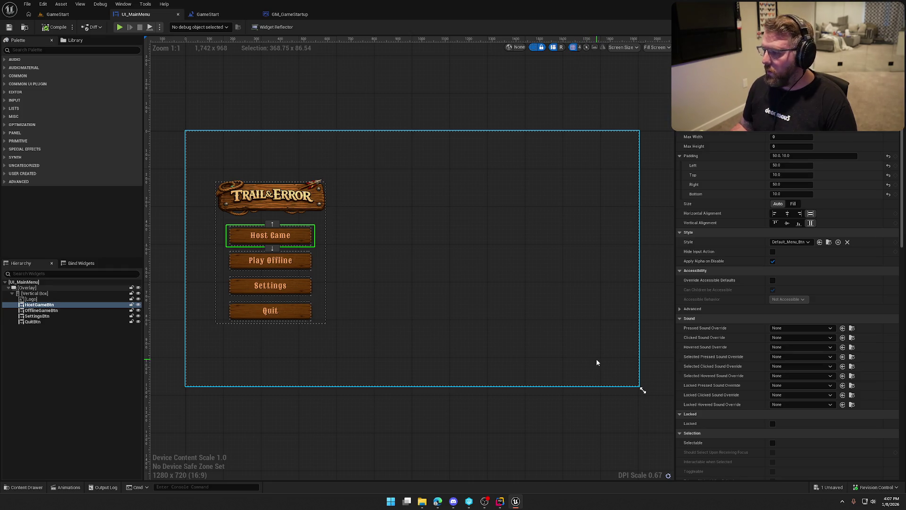
{"action": "key", "text": "super"}
{"action": "type", "text": "spotify"}
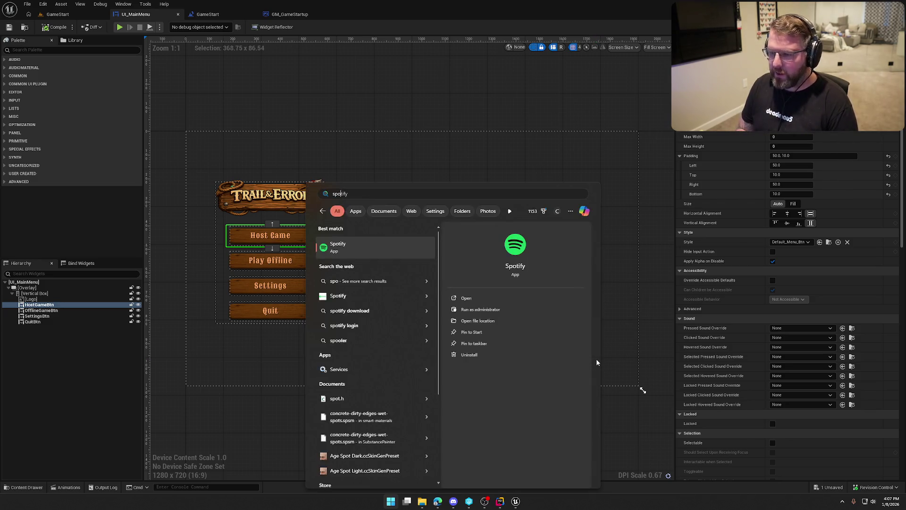
{"action": "key", "text": "Return"}
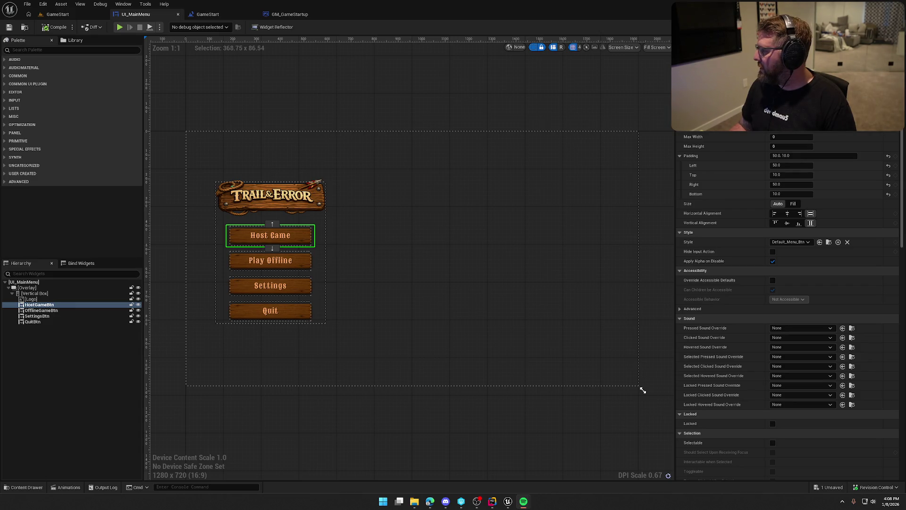
Step: Select the Local Instance System, loading-screen and Delay nodes in the GameStart level blueprint
{"action": "left_click", "coordinate": [313, 155]}
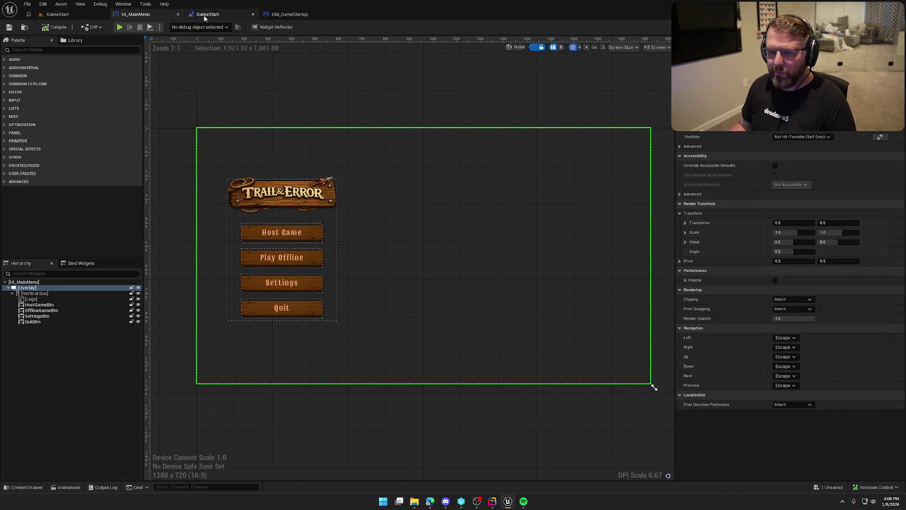
{"action": "left_click", "coordinate": [207, 14]}
{"action": "mouse_move", "coordinate": [324, 114]}
{"action": "left_mouse_down"}
{"action": "mouse_move", "coordinate": [460, 115]}
{"action": "mouse_move", "coordinate": [442, 115]}
{"action": "left_mouse_up"}
{"action": "left_click", "coordinate": [118, 220]}
{"action": "left_click_drag", "start_coordinate": [358, 260], "coordinate": [146, 141]}
{"action": "left_click_drag", "start_coordinate": [355, 138], "coordinate": [432, 217]}
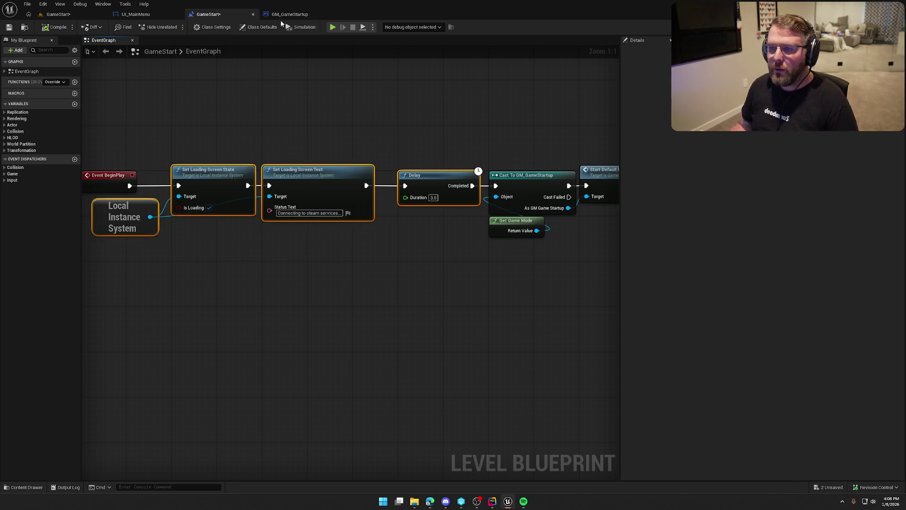
Step: Add an On Clicked event for HostGameBtn from its Details Events section
{"action": "left_click", "coordinate": [135, 14]}
{"action": "left_click", "coordinate": [291, 236]}
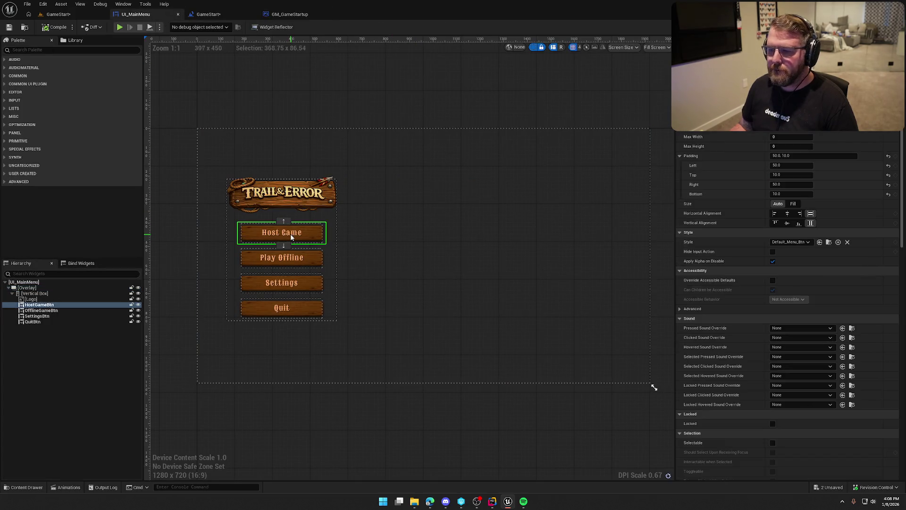
{"action": "scroll", "coordinate": [739, 332], "scroll_direction": "down", "scroll_amount": 5}
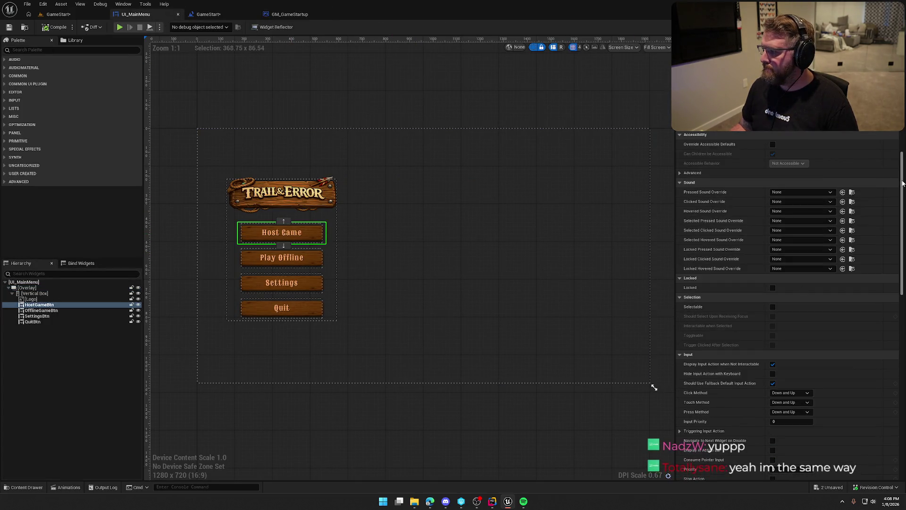
{"action": "scroll", "coordinate": [792, 334], "scroll_direction": "down", "scroll_amount": 10}
{"action": "left_click", "coordinate": [791, 334]}
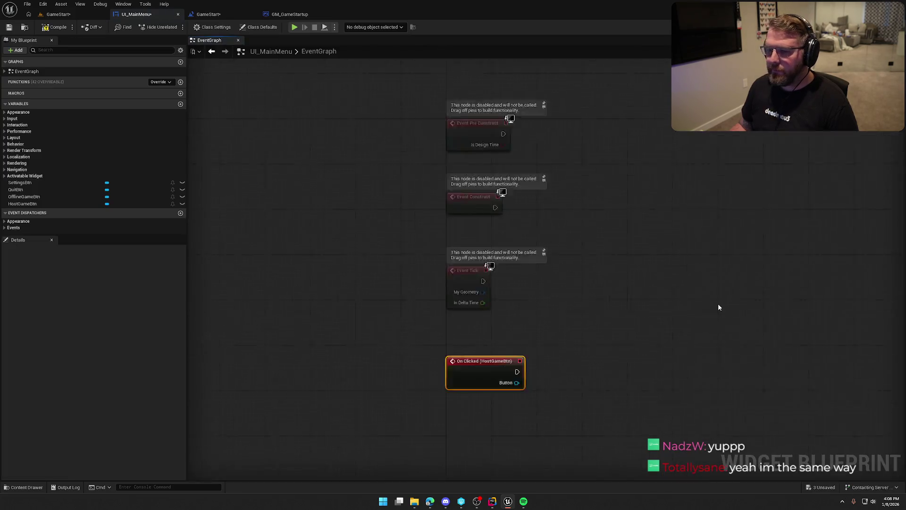
Step: Delete the default event nodes, paste the loading-screen nodes and wire them to On Clicked (HostGameBtn)
{"action": "left_click_drag", "start_coordinate": [500, 267], "coordinate": [396, 131]}
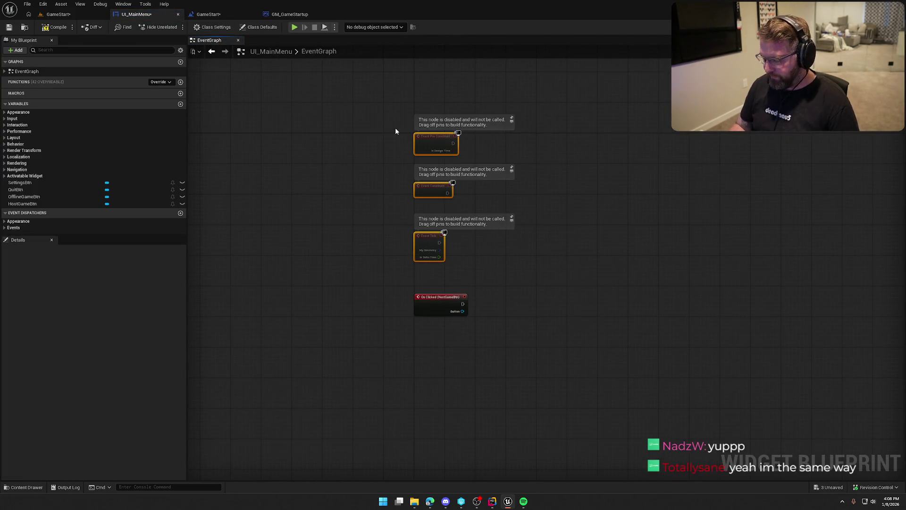
{"action": "key", "text": "Delete"}
{"action": "left_click_drag", "start_coordinate": [437, 305], "coordinate": [436, 151]}
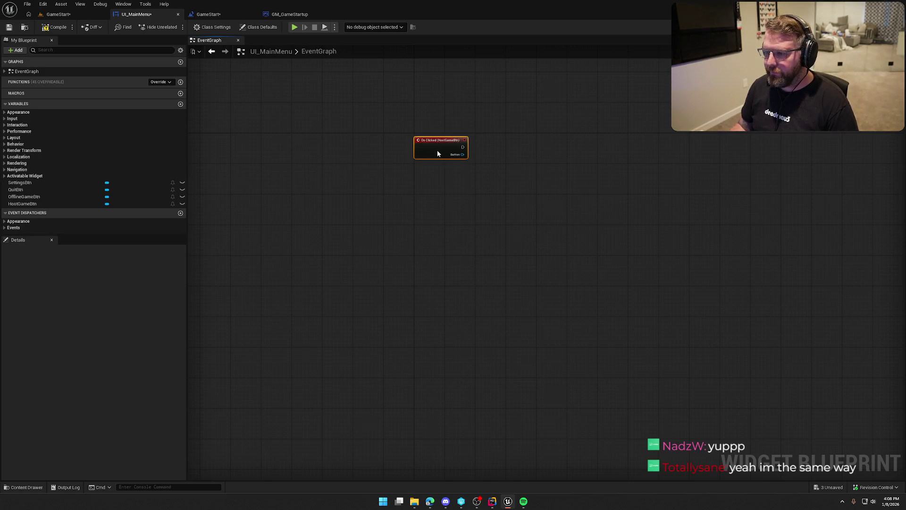
{"action": "scroll", "coordinate": [477, 185], "scroll_direction": "up", "scroll_amount": 2}
{"action": "key", "text": "ctrl+v"}
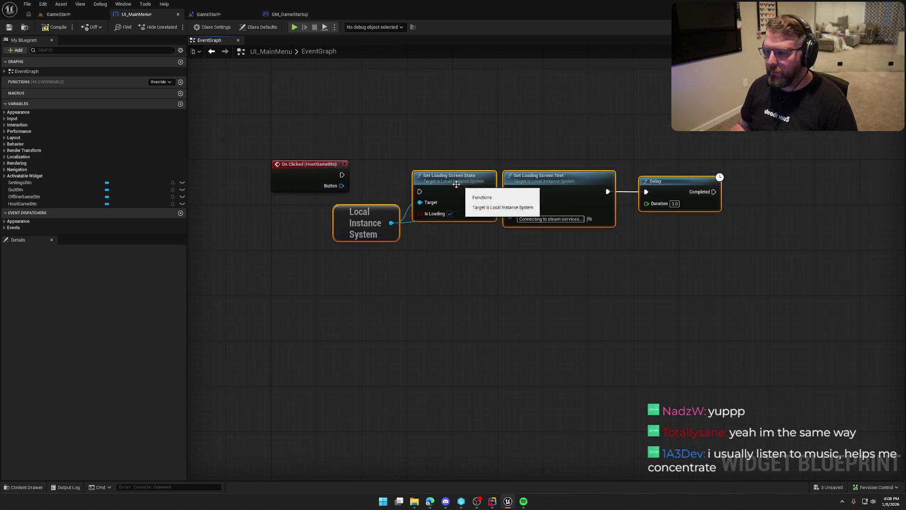
{"action": "left_click_drag", "start_coordinate": [419, 191], "coordinate": [341, 177]}
{"action": "left_click_drag", "start_coordinate": [439, 180], "coordinate": [410, 175]}
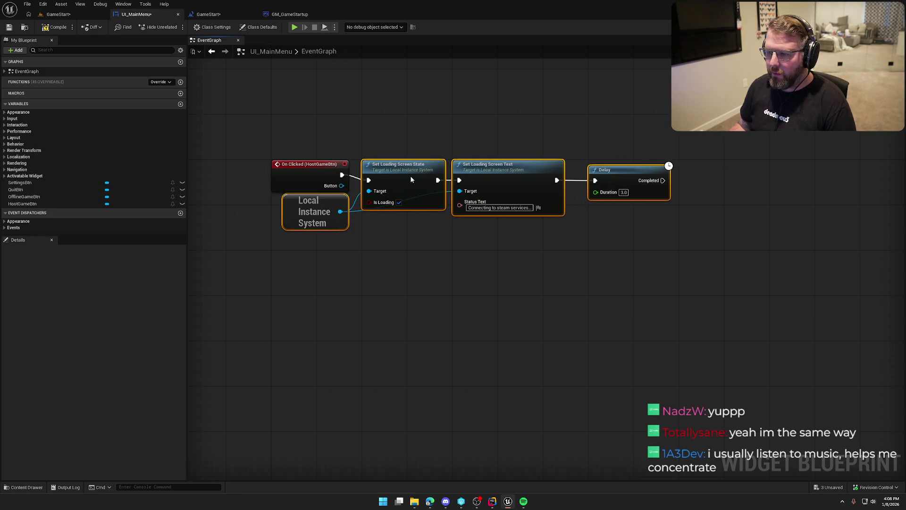
{"action": "left_click", "coordinate": [410, 293]}
{"action": "left_click", "coordinate": [311, 223]}
{"action": "left_click_drag", "start_coordinate": [311, 222], "coordinate": [294, 223]}
{"action": "left_click", "coordinate": [397, 290]}
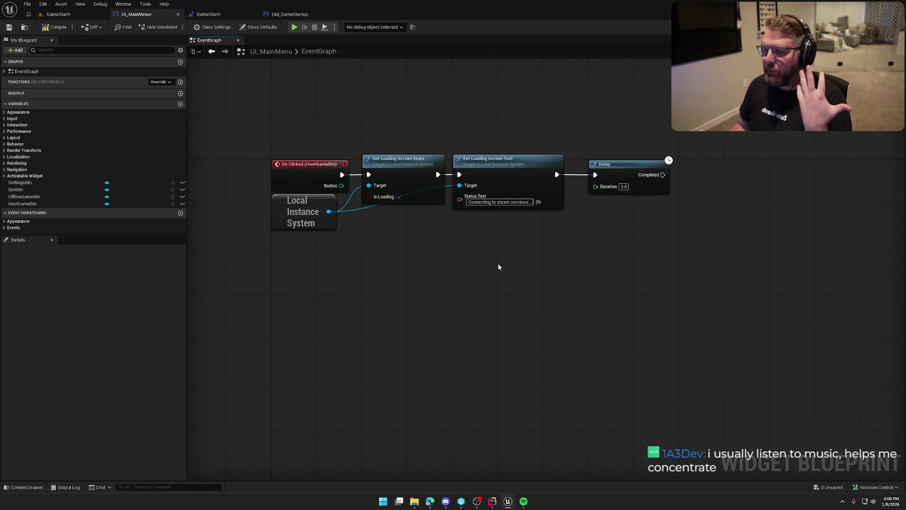
Step: Change the Status Text from 'Starting Game' to 'Preparing for the journey!'
{"action": "left_click", "coordinate": [499, 202]}
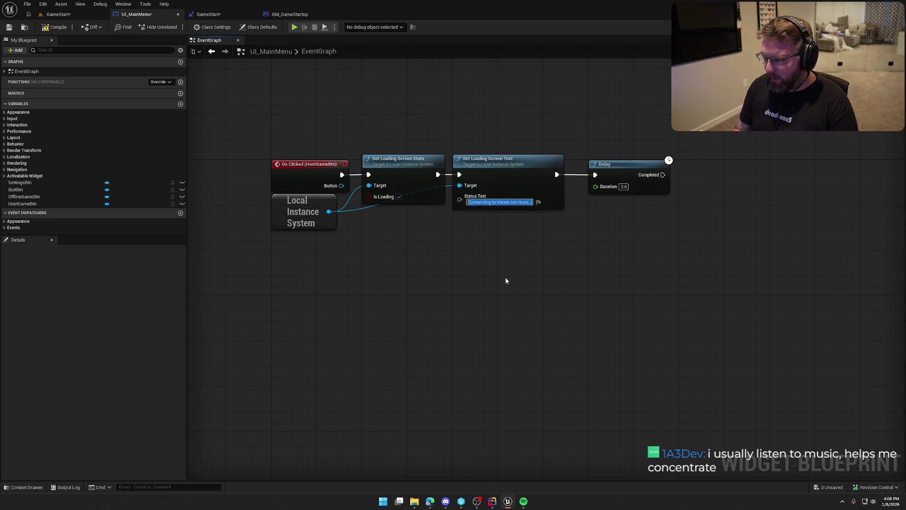
{"action": "type", "text": "Starting"}
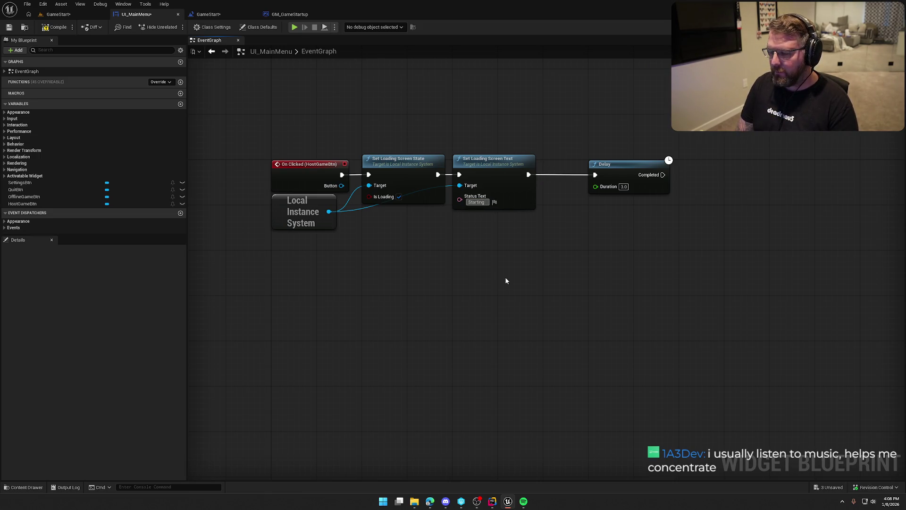
{"action": "type", "text": " Game"}
{"action": "key", "text": "Return"}
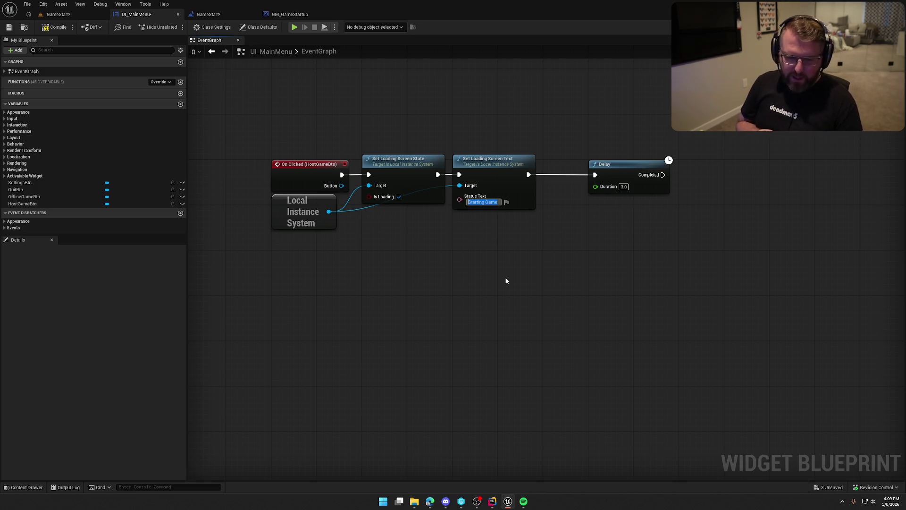
{"action": "type", "text": "Pre"}
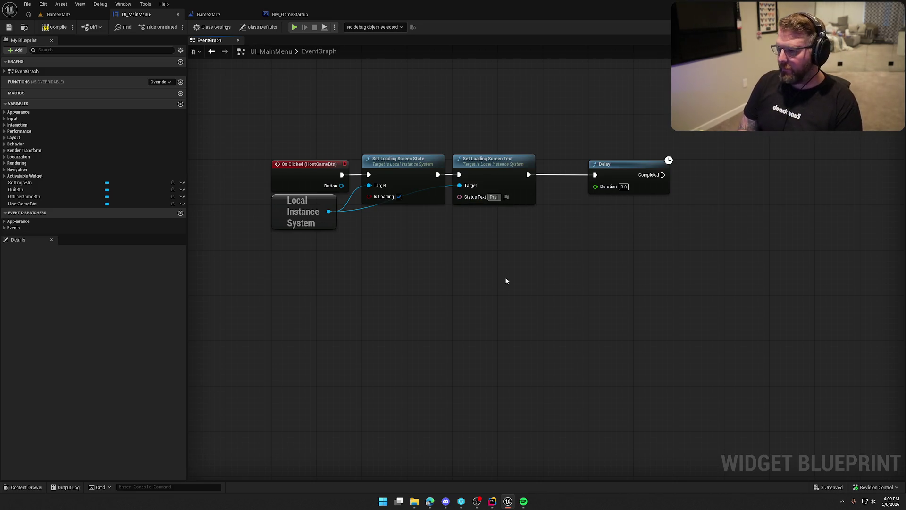
{"action": "type", "text": "paring"}
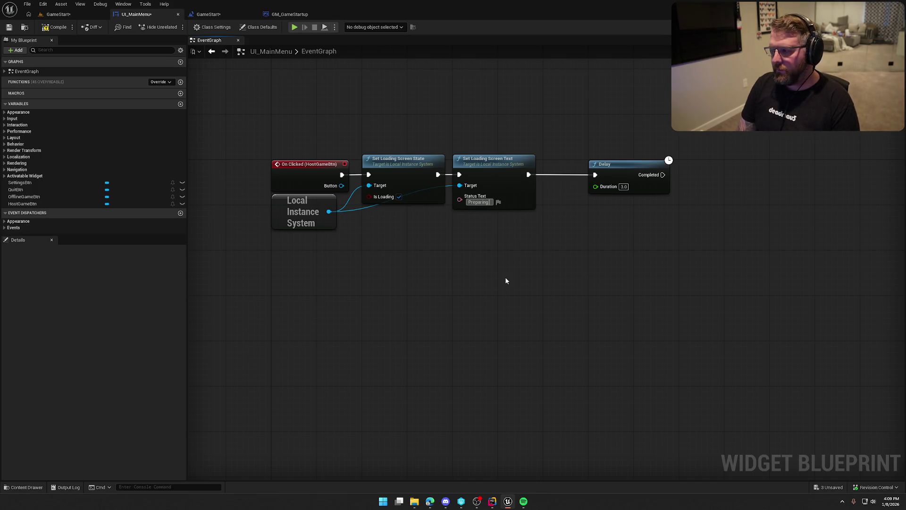
{"action": "type", "text": " for the "}
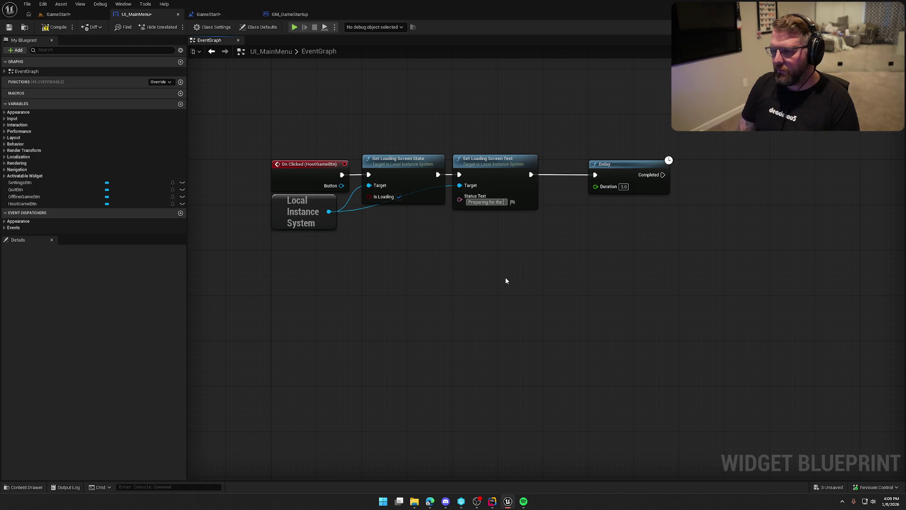
{"action": "type", "text": "journey!"}
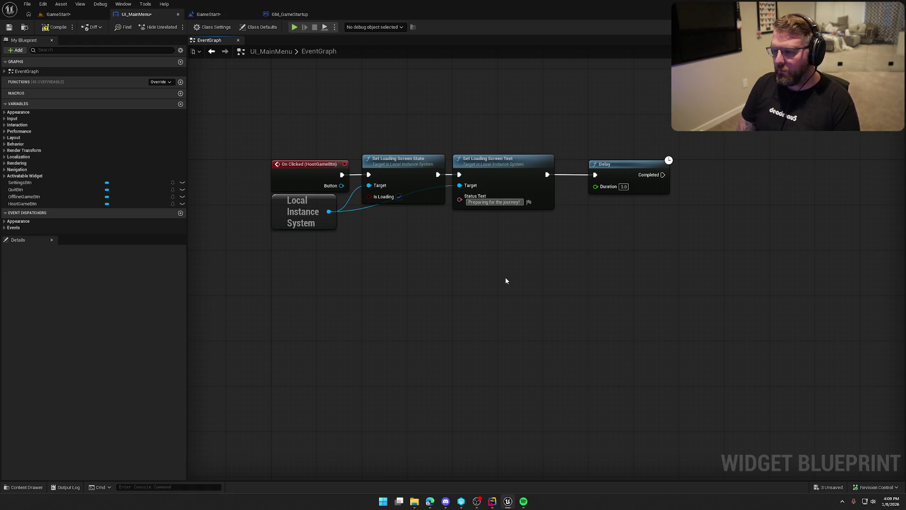
{"action": "key", "text": "Return"}
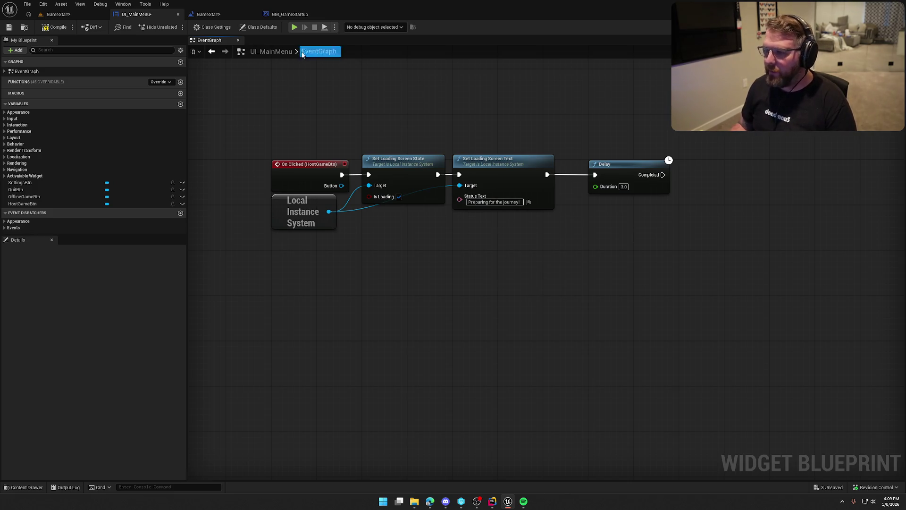
Step: Compile UI_MainMenu, checking it out, and select GM_GameStartup's session, level and print nodes
{"action": "left_click", "coordinate": [55, 27]}
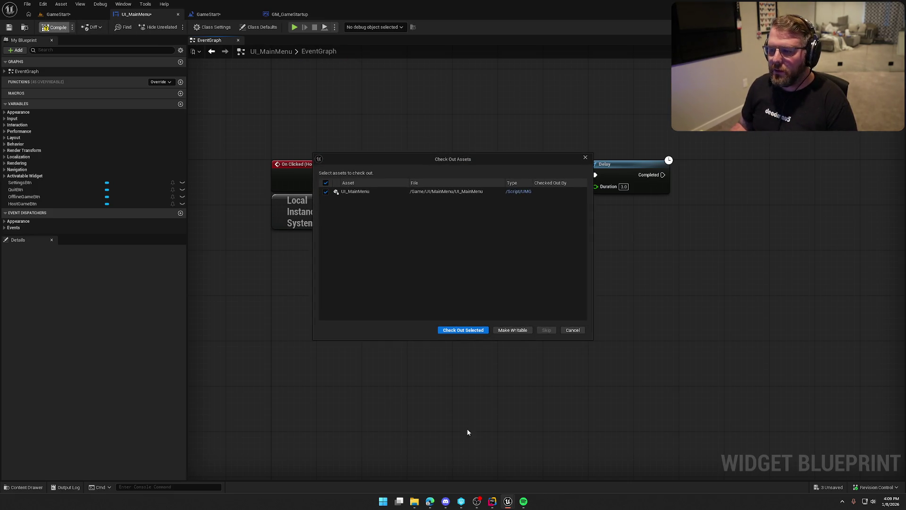
{"action": "left_click", "coordinate": [457, 330]}
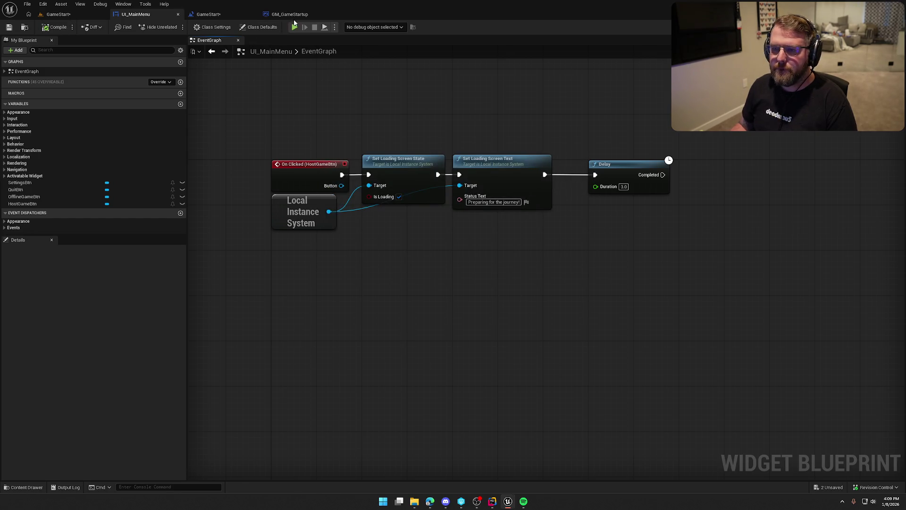
{"action": "left_click", "coordinate": [297, 14]}
{"action": "left_click_drag", "start_coordinate": [496, 173], "coordinate": [595, 304]}
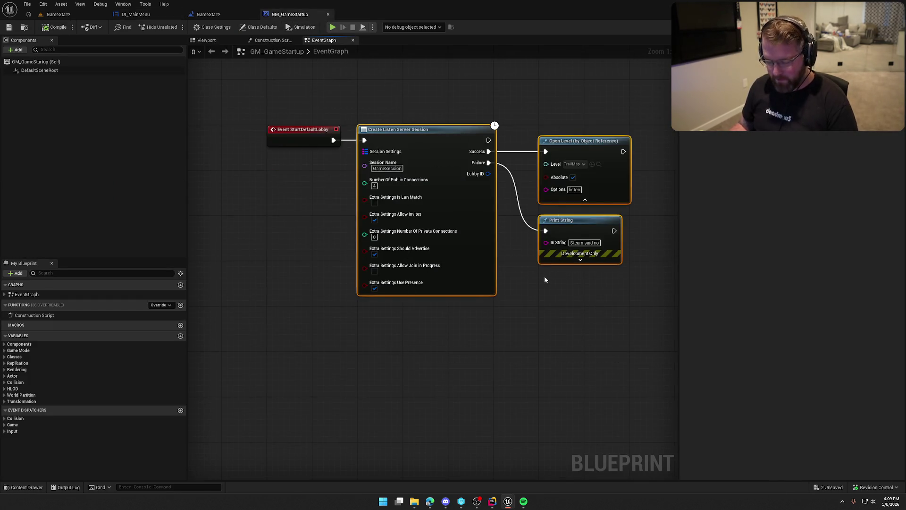
Step: Paste the session, Open Level and Print String nodes into UI_MainMenu and wire them after Delay
{"action": "left_click", "coordinate": [135, 14]}
{"action": "key", "text": "ctrl+v"}
{"action": "mouse_move", "coordinate": [519, 182]}
{"action": "left_mouse_down"}
{"action": "mouse_move", "coordinate": [553, 176]}
{"action": "mouse_move", "coordinate": [458, 191]}
{"action": "left_mouse_up"}
{"action": "left_click_drag", "start_coordinate": [528, 182], "coordinate": [512, 181]}
{"action": "left_click", "coordinate": [580, 349]}
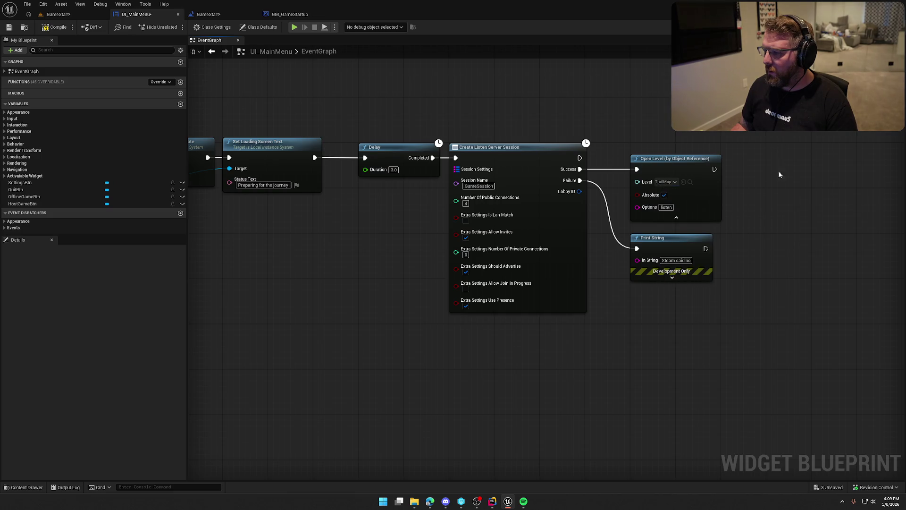
Step: Confirm the TrailMap level exists in Maps, then compile and save the main menu blueprint
{"action": "key", "text": "ctrl+space"}
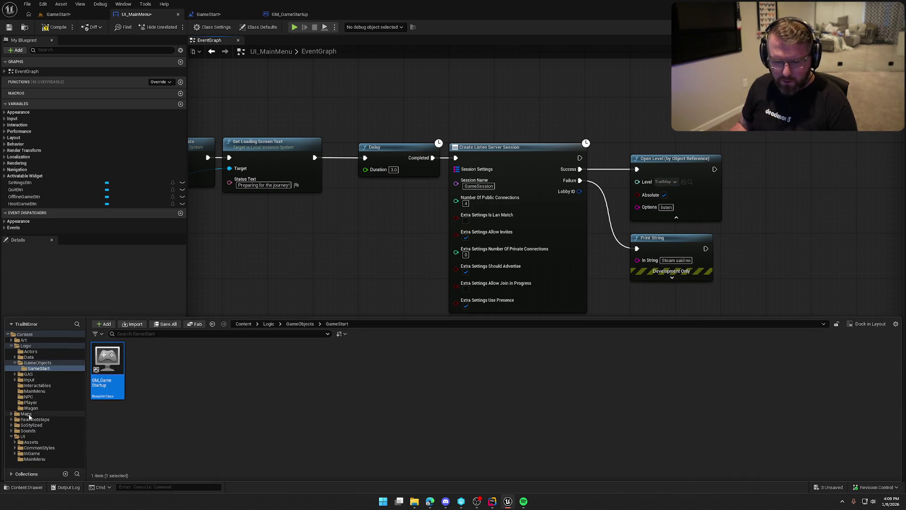
{"action": "left_click", "coordinate": [29, 413]}
{"action": "left_click", "coordinate": [255, 363]}
{"action": "left_click", "coordinate": [683, 182]}
{"action": "scroll", "coordinate": [591, 371], "scroll_direction": "down", "scroll_amount": 1}
{"action": "left_click_drag", "start_coordinate": [407, 334], "coordinate": [511, 299]}
{"action": "scroll", "coordinate": [511, 299], "scroll_direction": "down", "scroll_amount": 2}
{"action": "left_click", "coordinate": [56, 28]}
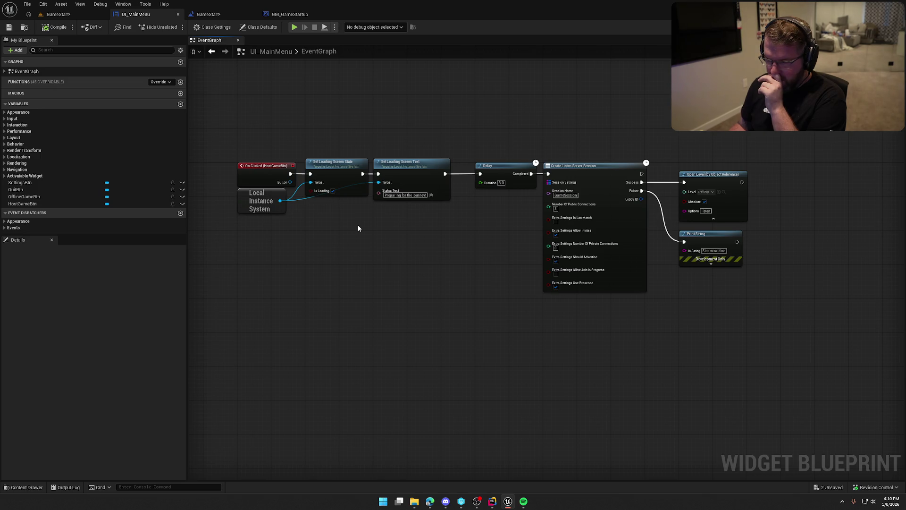
{"action": "left_click_drag", "start_coordinate": [391, 231], "coordinate": [404, 141]}
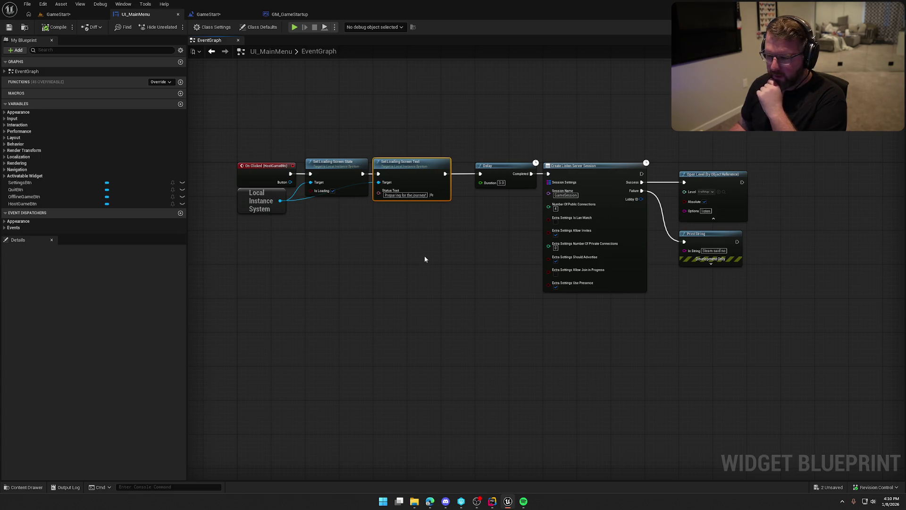
Step: Duplicate Set Loading Screen Text and Local Instance System, replace Print String, and wire session Failure into them
{"action": "left_click", "coordinate": [276, 207], "text": "ctrl"}
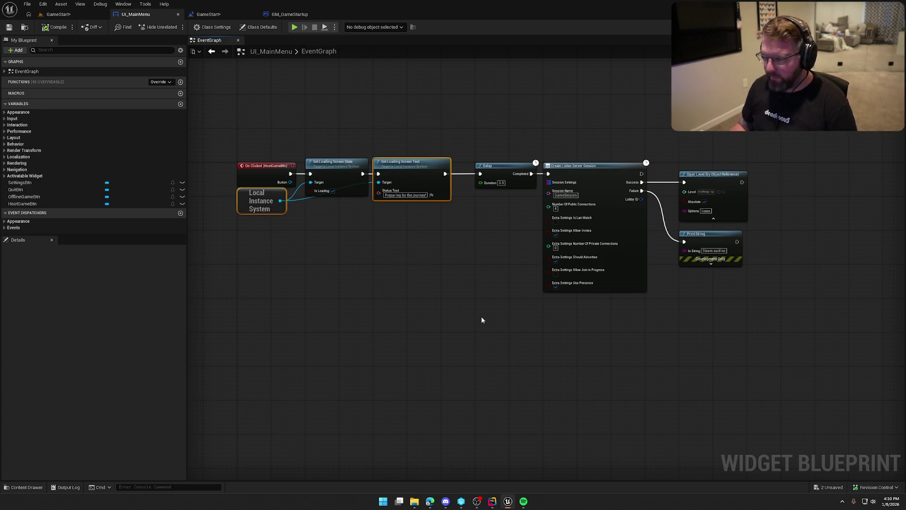
{"action": "key", "text": "ctrl+c"}
{"action": "key", "text": "ctrl+v"}
{"action": "left_click", "coordinate": [518, 225]}
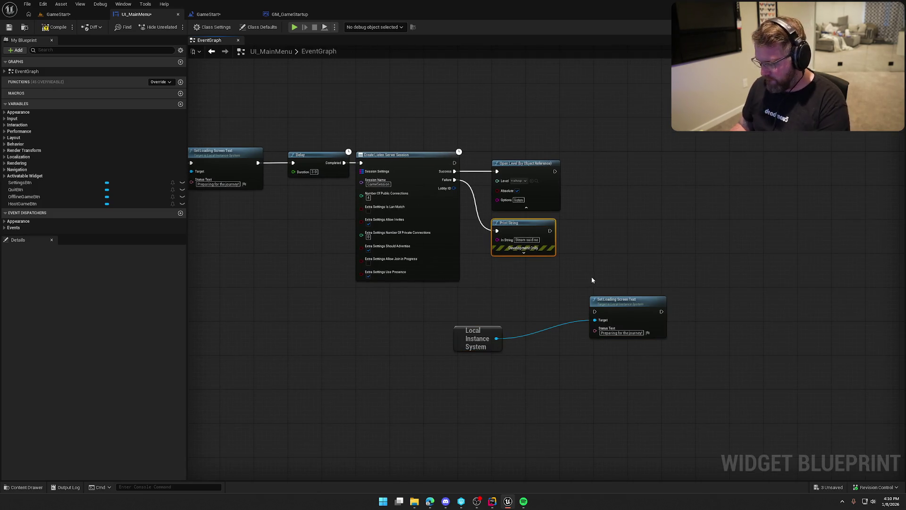
{"action": "key", "text": "Delete"}
{"action": "mouse_move", "coordinate": [595, 311]}
{"action": "left_mouse_down"}
{"action": "mouse_move", "coordinate": [504, 306]}
{"action": "mouse_move", "coordinate": [453, 180]}
{"action": "left_mouse_up"}
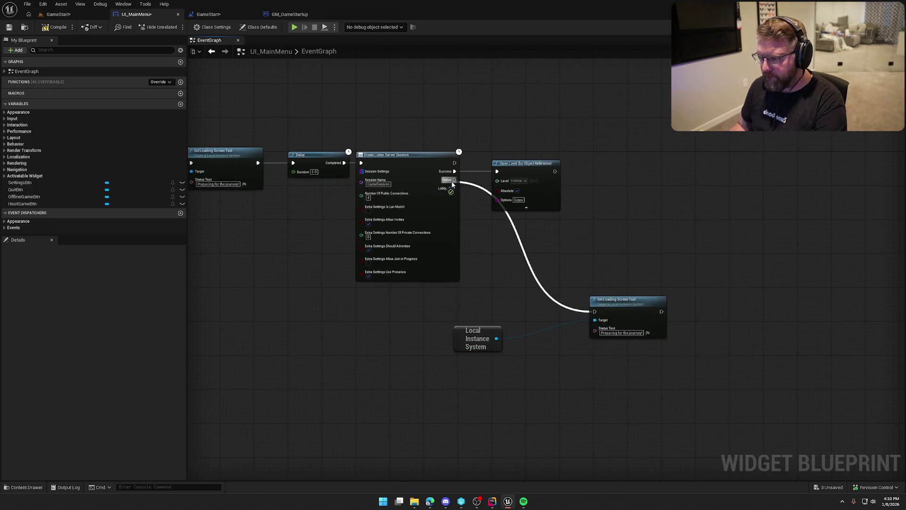
{"action": "left_click_drag", "start_coordinate": [623, 300], "coordinate": [526, 223]}
{"action": "mouse_move", "coordinate": [484, 331]}
{"action": "left_mouse_down"}
{"action": "mouse_move", "coordinate": [522, 271]}
{"action": "mouse_move", "coordinate": [504, 279]}
{"action": "left_mouse_up"}
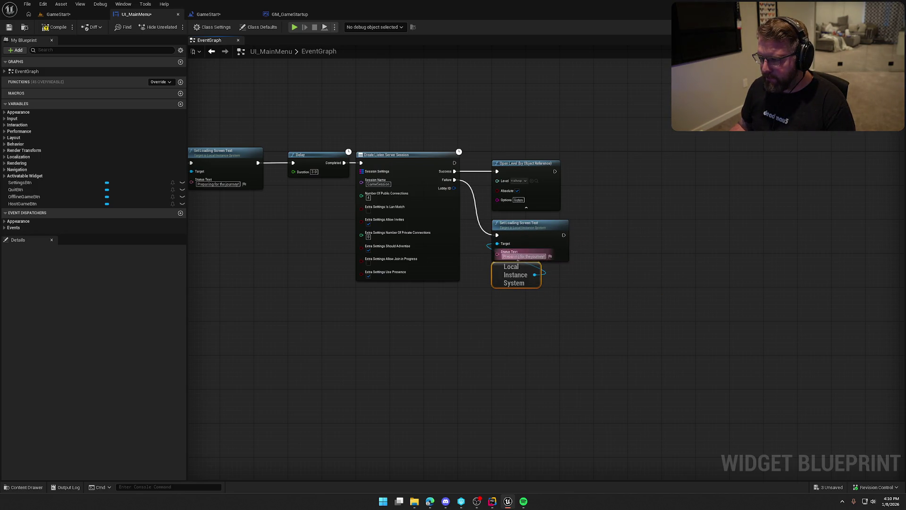
Step: Set the copied loading text to 'Failed to host game...'
{"action": "type", "text": "Failed"}
{"action": "key", "text": "Return"}
{"action": "type", "text": "reate g"}
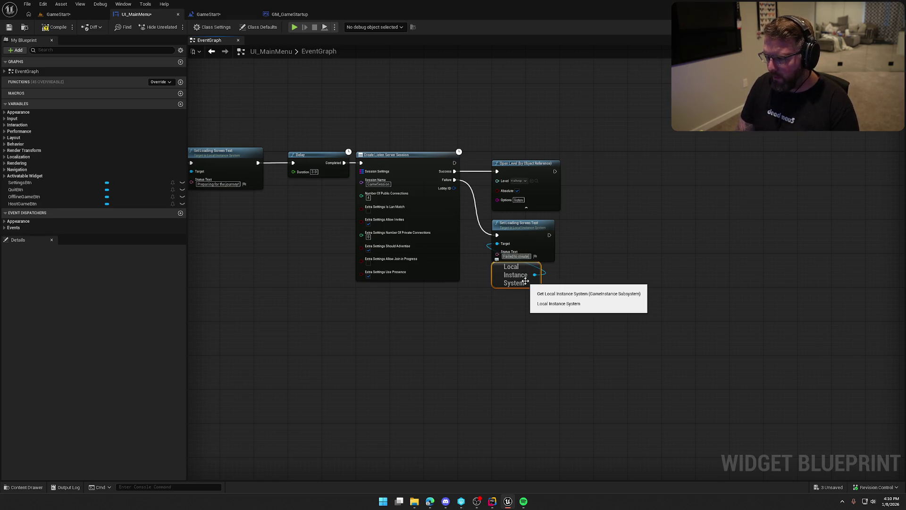
{"action": "key", "text": "BackSpace"}
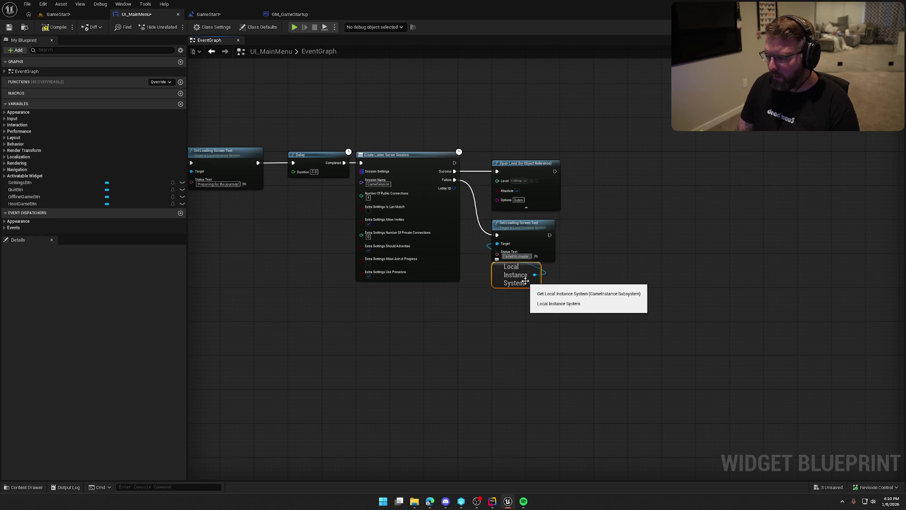
{"action": "type", "text": "game"}
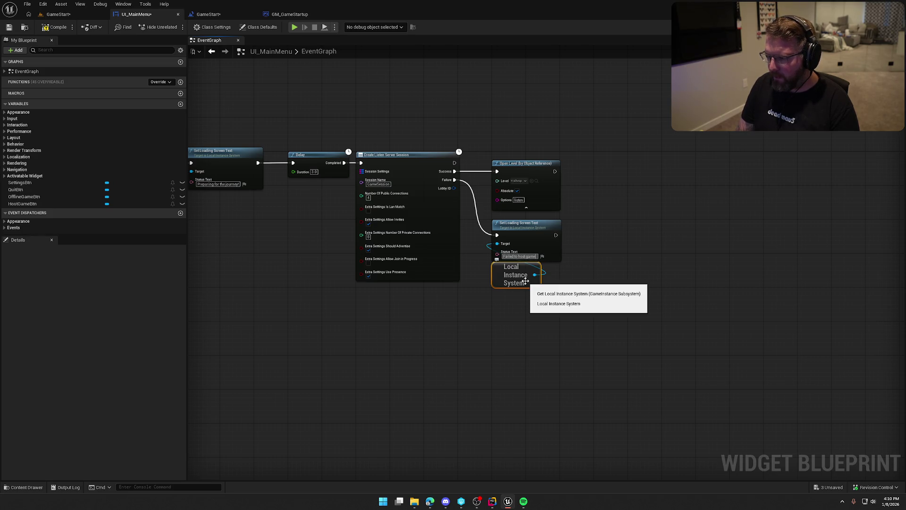
{"action": "type", "text": "..."}
{"action": "key", "text": "Return"}
Step: Add a 3-second Delay after the failure message
{"action": "key", "text": "ctrl+v"}
{"action": "left_click_drag", "start_coordinate": [560, 235], "coordinate": [622, 244]}
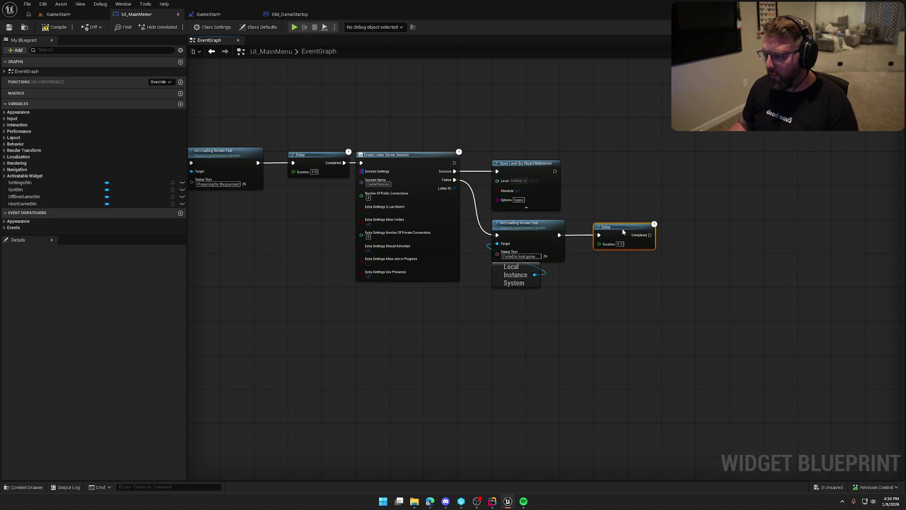
{"action": "type", "text": "2"}
{"action": "key", "text": "Return"}
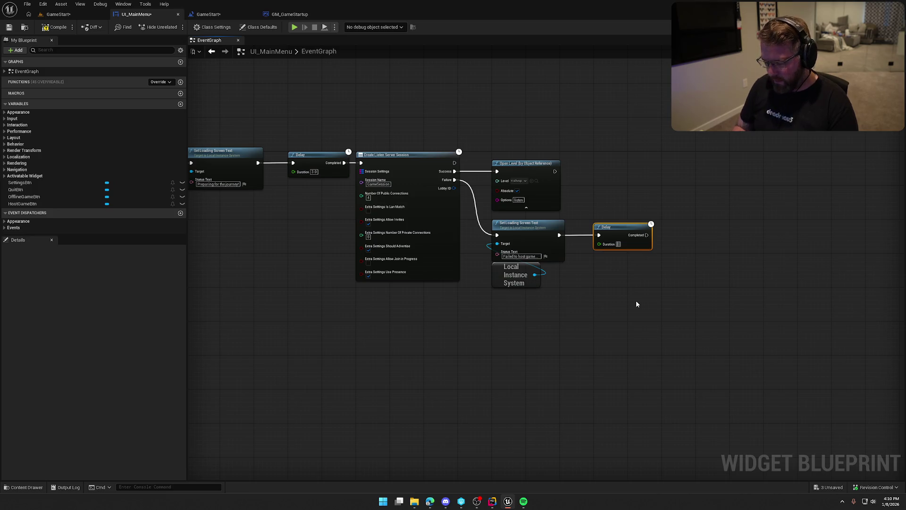
{"action": "type", "text": "3"}
{"action": "key", "text": "Return"}
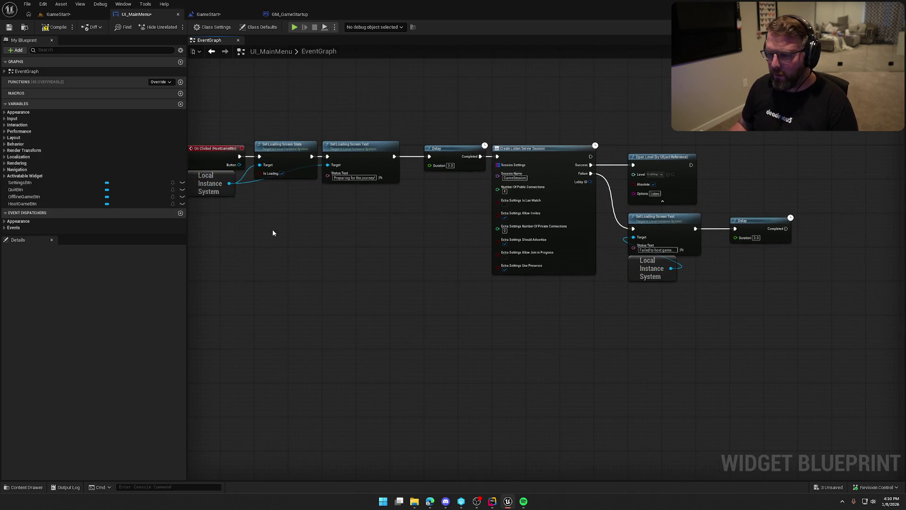
Step: Add a Set Loading Screen State copy after the 3-second Delay and save the blueprint
{"action": "left_click", "coordinate": [286, 146]}
{"action": "key", "text": "ctrl+c"}
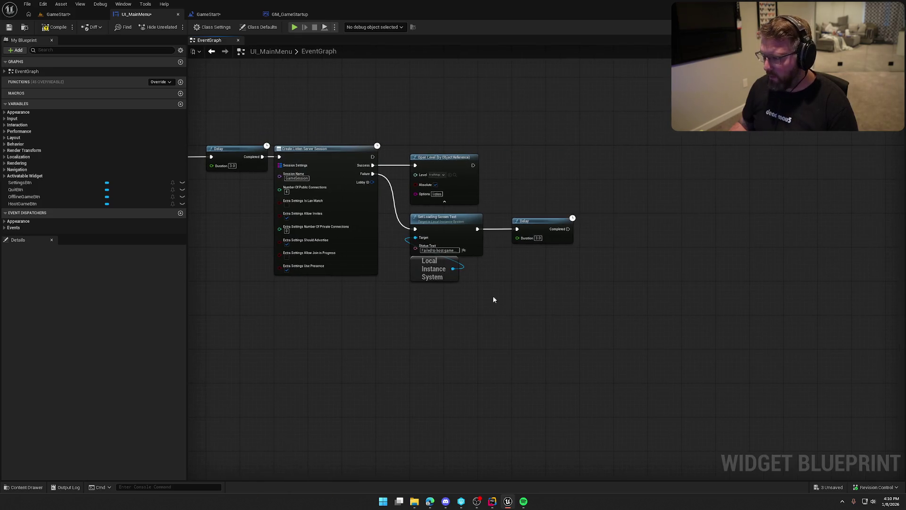
{"action": "key", "text": "ctrl+v"}
{"action": "left_click_drag", "start_coordinate": [594, 255], "coordinate": [570, 229]}
{"action": "mouse_move", "coordinate": [610, 245]}
{"action": "left_mouse_down"}
{"action": "mouse_move", "coordinate": [602, 219]}
{"action": "mouse_move", "coordinate": [452, 269]}
{"action": "left_mouse_up"}
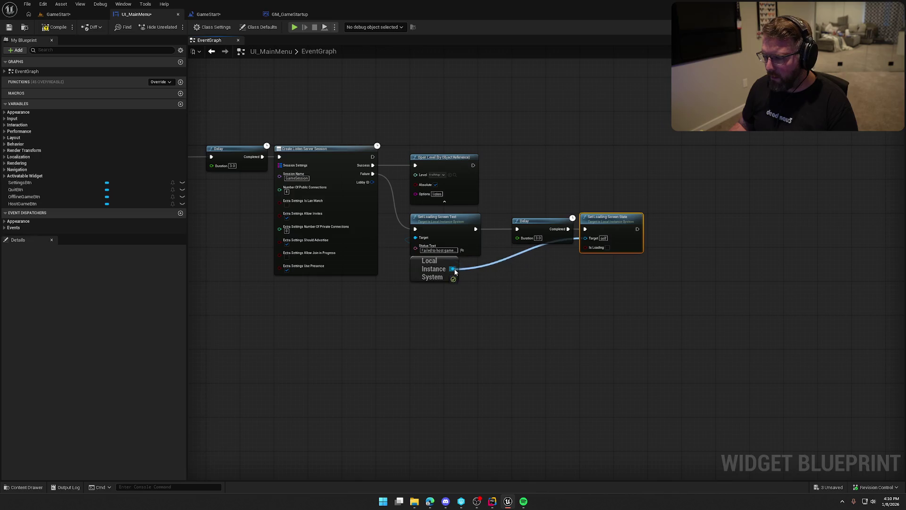
{"action": "key", "text": "ctrl+s"}
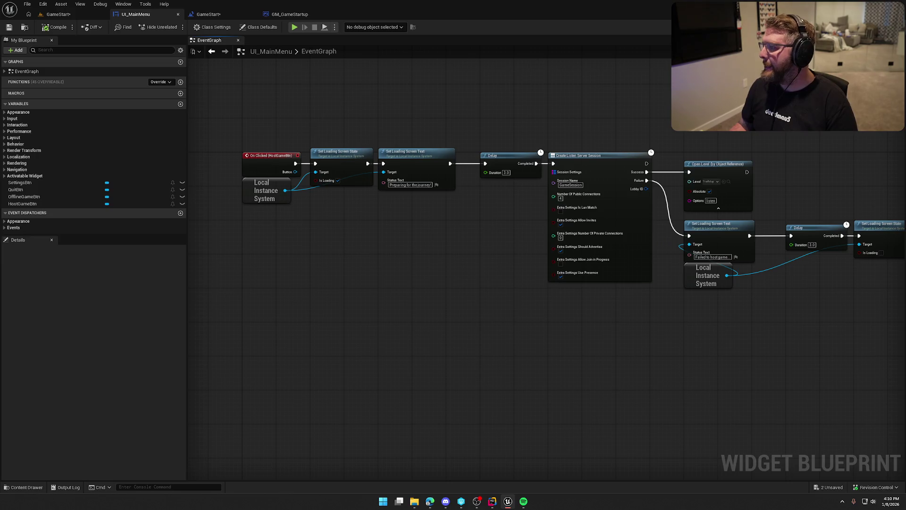
{"action": "left_click", "coordinate": [870, 27]}
{"action": "left_click", "coordinate": [273, 266]}
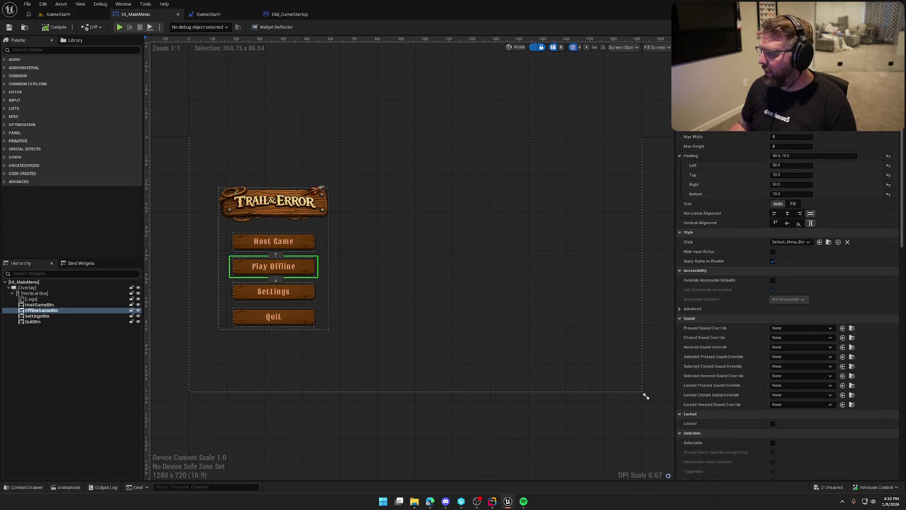
Step: Add an On Clicked event for the OfflineGameBtn (Play Offline) button
{"action": "scroll", "coordinate": [759, 348], "scroll_direction": "down", "scroll_amount": 10}
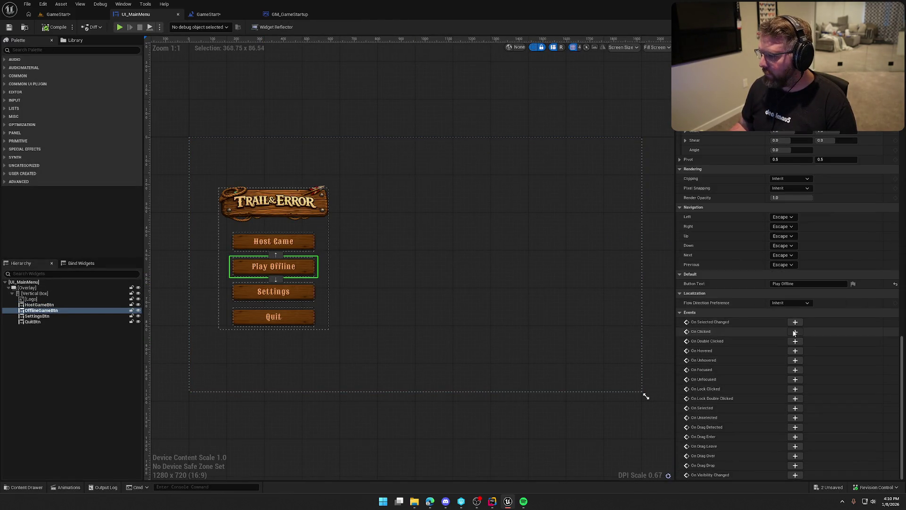
{"action": "left_click", "coordinate": [795, 331]}
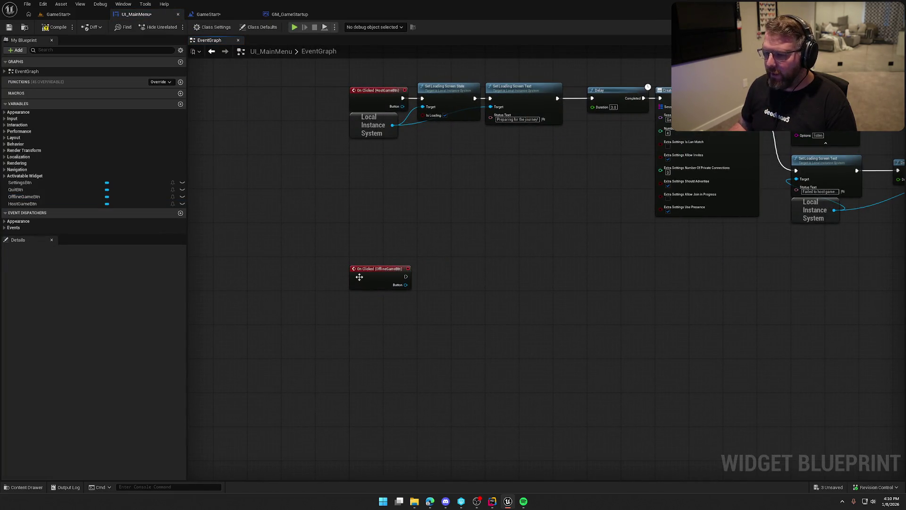
{"action": "left_click_drag", "start_coordinate": [360, 277], "coordinate": [356, 302]}
{"action": "mouse_move", "coordinate": [477, 255]}
{"action": "left_mouse_down"}
{"action": "mouse_move", "coordinate": [333, 279]}
{"action": "mouse_move", "coordinate": [445, 277]}
{"action": "left_mouse_up"}
Step: Copy the host loading-screen nodes and Delay, and wire them from the offline click event
{"action": "left_click_drag", "start_coordinate": [474, 195], "coordinate": [316, 141]}
{"action": "left_click", "coordinate": [533, 115], "text": "shift"}
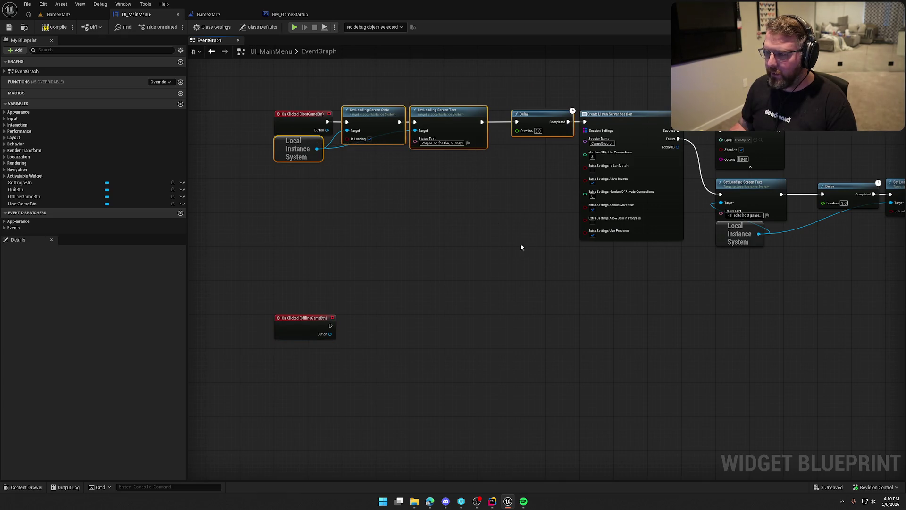
{"action": "key", "text": "ctrl+c"}
{"action": "key", "text": "ctrl+v"}
{"action": "left_click_drag", "start_coordinate": [402, 317], "coordinate": [331, 326]}
{"action": "left_click_drag", "start_coordinate": [427, 306], "coordinate": [372, 314]}
{"action": "left_click", "coordinate": [451, 250]}
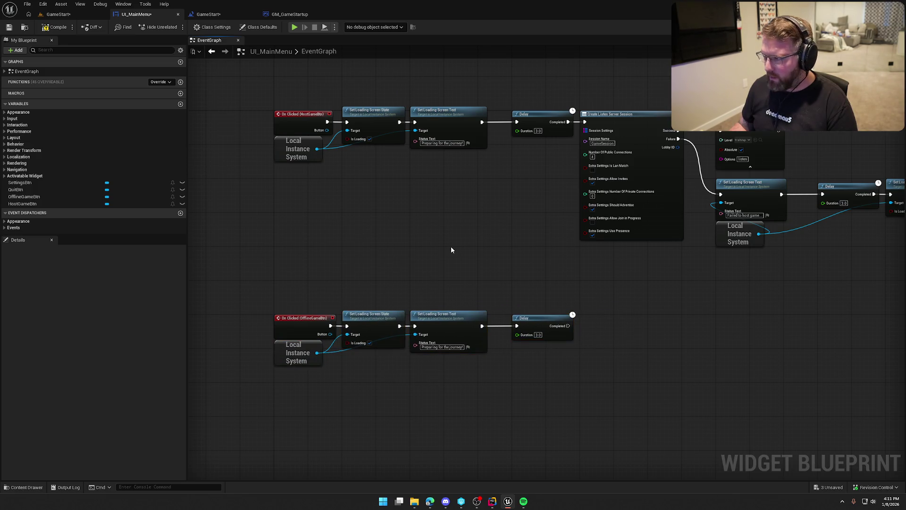
{"action": "left_click_drag", "start_coordinate": [490, 252], "coordinate": [430, 259]}
Step: Add an Open Level for TrailMap after the Delay with listen removed from Options, and save
{"action": "left_click", "coordinate": [663, 129]}
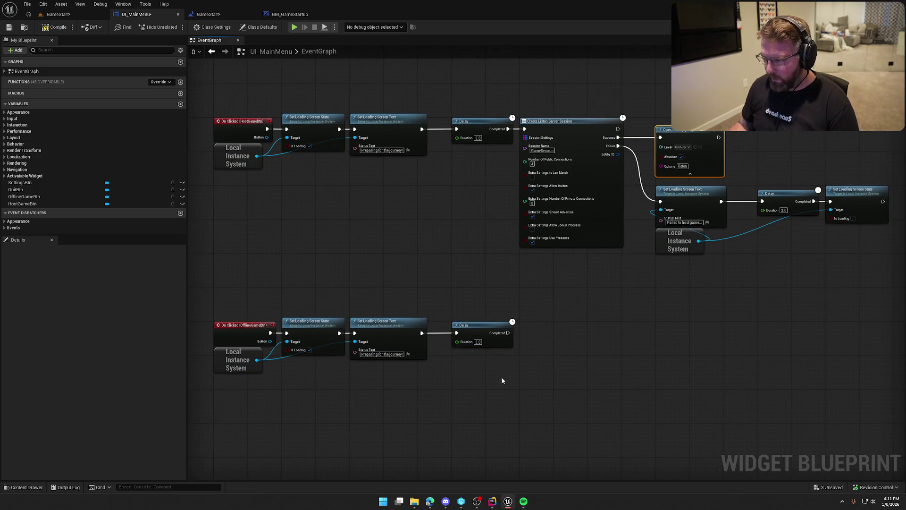
{"action": "key", "text": "ctrl+c"}
{"action": "scroll", "coordinate": [502, 381], "scroll_direction": "up", "scroll_amount": 2}
{"action": "key", "text": "ctrl+v"}
{"action": "mouse_move", "coordinate": [497, 248]}
{"action": "left_mouse_down"}
{"action": "mouse_move", "coordinate": [549, 254]}
{"action": "mouse_move", "coordinate": [526, 253]}
{"action": "left_mouse_up"}
{"action": "key", "text": "BackSpace"}
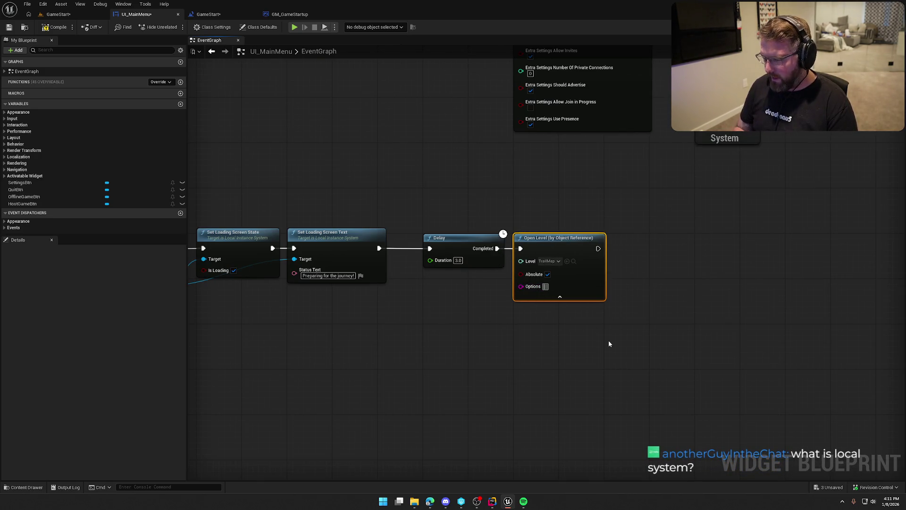
{"action": "left_click", "coordinate": [607, 341]}
{"action": "scroll", "coordinate": [551, 203], "scroll_direction": "down", "scroll_amount": 2}
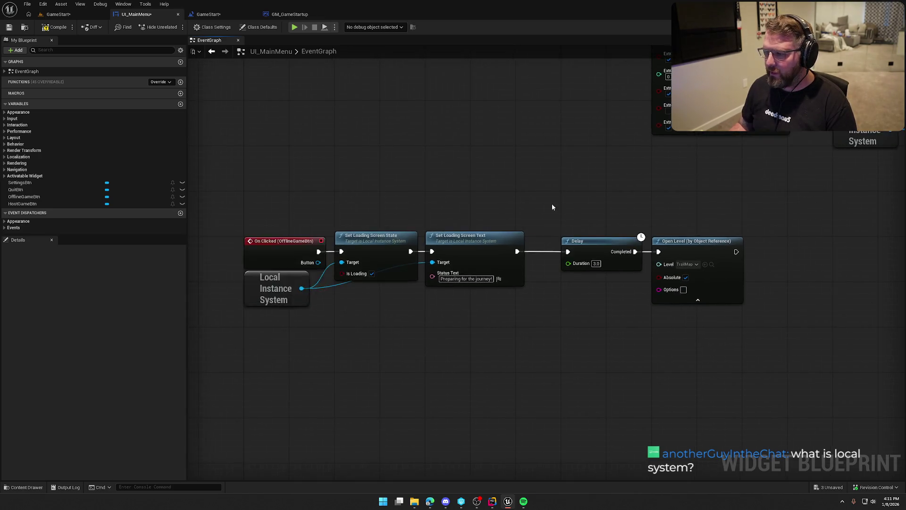
{"action": "key", "text": "ctrl+s"}
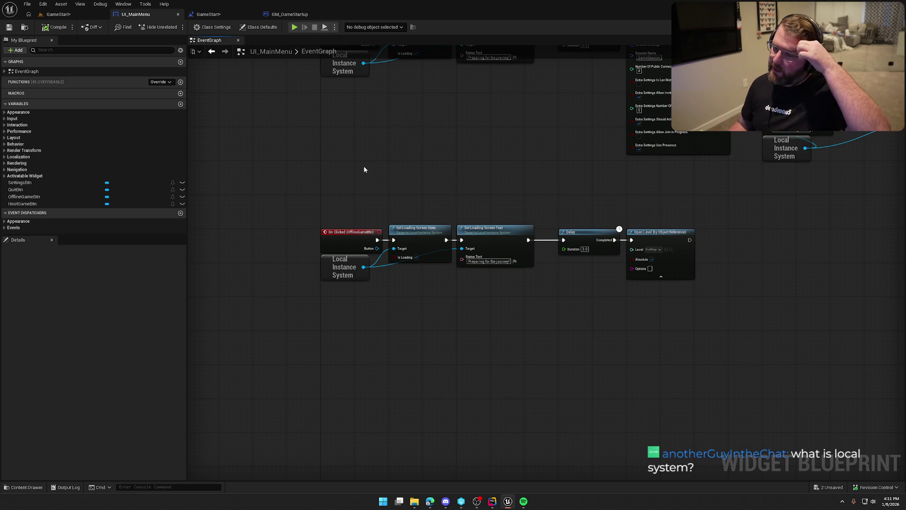
Step: Tidy the offline chain's Local Instance System node and compile the widget with save-on-compile enabled
{"action": "scroll", "coordinate": [377, 185], "scroll_direction": "up", "scroll_amount": 2}
{"action": "left_click_drag", "start_coordinate": [391, 201], "coordinate": [402, 146]}
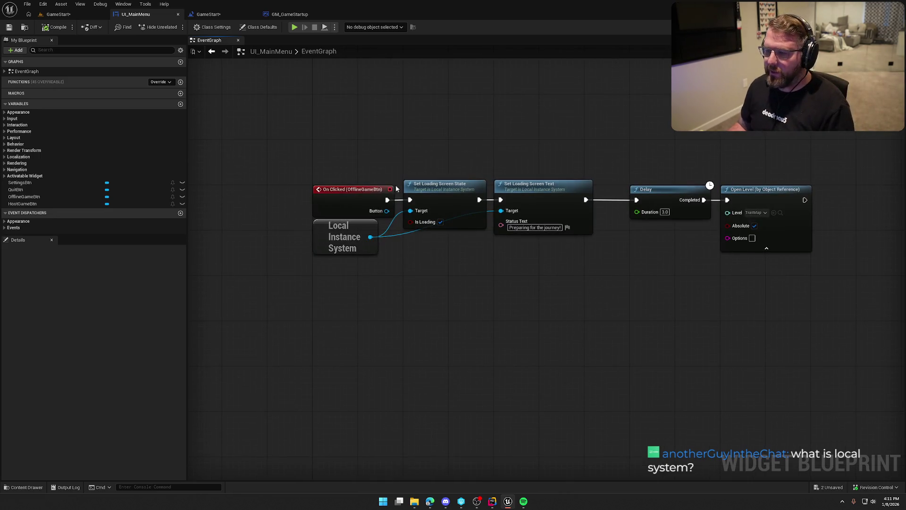
{"action": "left_click_drag", "start_coordinate": [338, 236], "coordinate": [337, 247]}
{"action": "left_click_drag", "start_coordinate": [380, 132], "coordinate": [386, 171]}
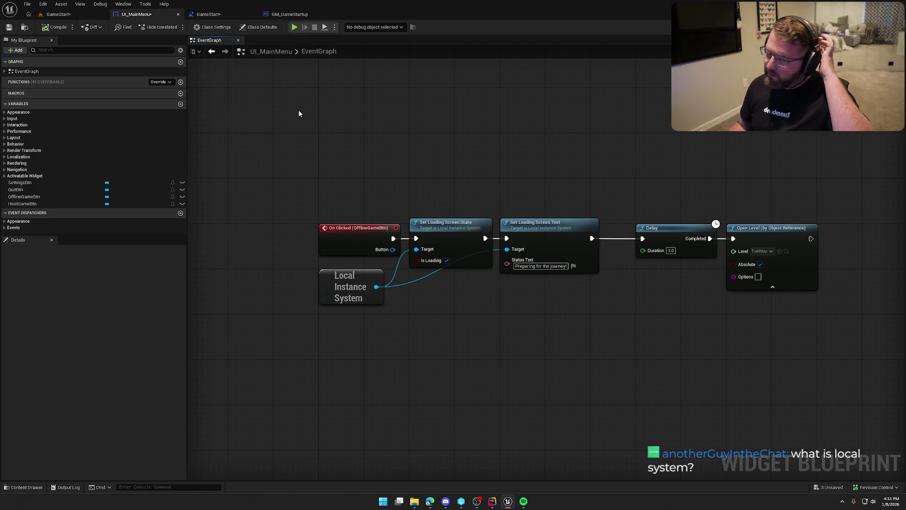
{"action": "left_click", "coordinate": [72, 27]}
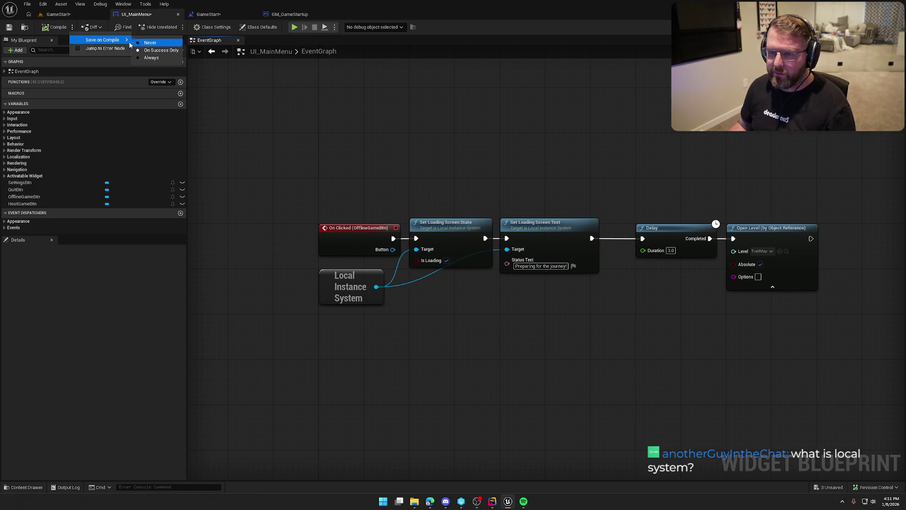
{"action": "left_click", "coordinate": [49, 29]}
{"action": "left_click", "coordinate": [302, 15]}
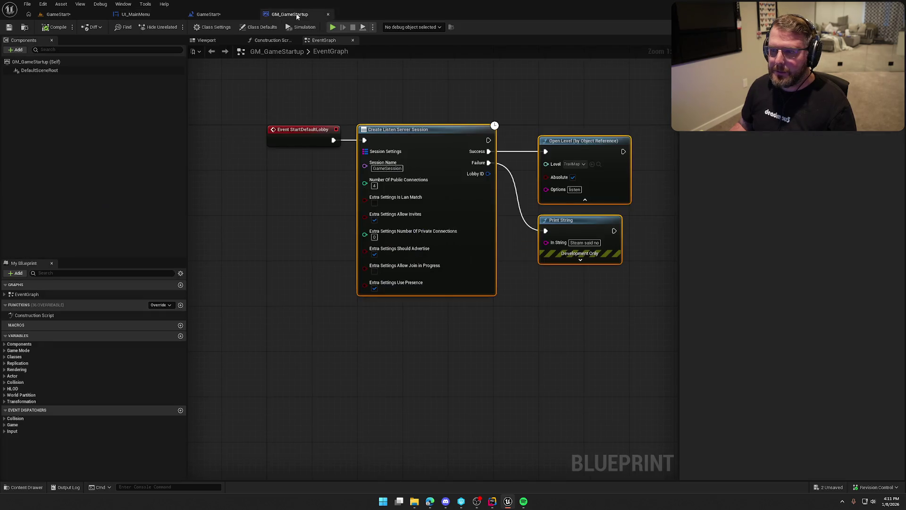
{"action": "left_click", "coordinate": [137, 14]}
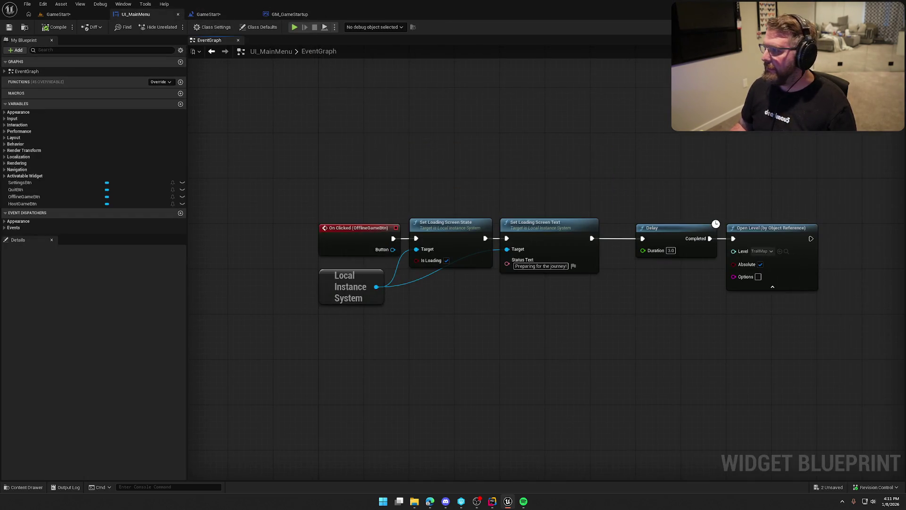
{"action": "left_click", "coordinate": [863, 27]}
{"action": "left_click", "coordinate": [302, 271]}
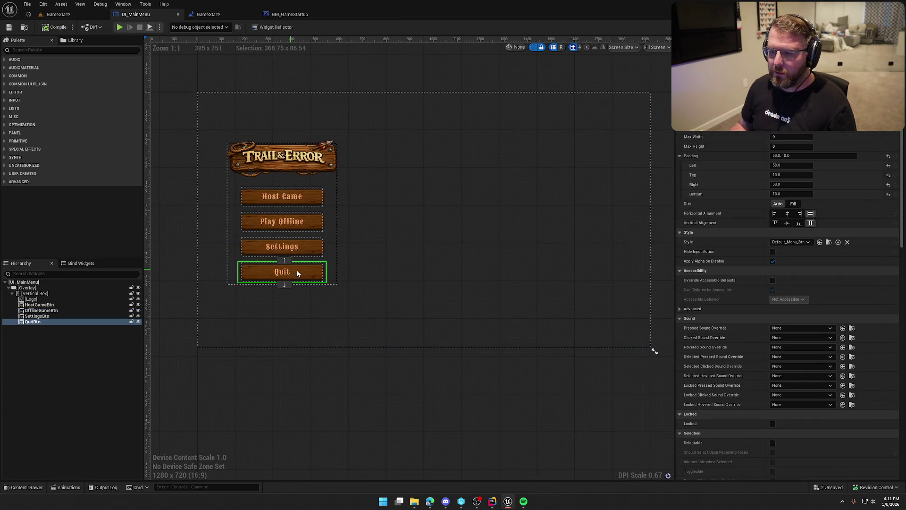
Step: Add an On Clicked event for QuitBtn that calls Quit Game with the Quit preference
{"action": "scroll", "coordinate": [802, 283], "scroll_direction": "down", "scroll_amount": 10}
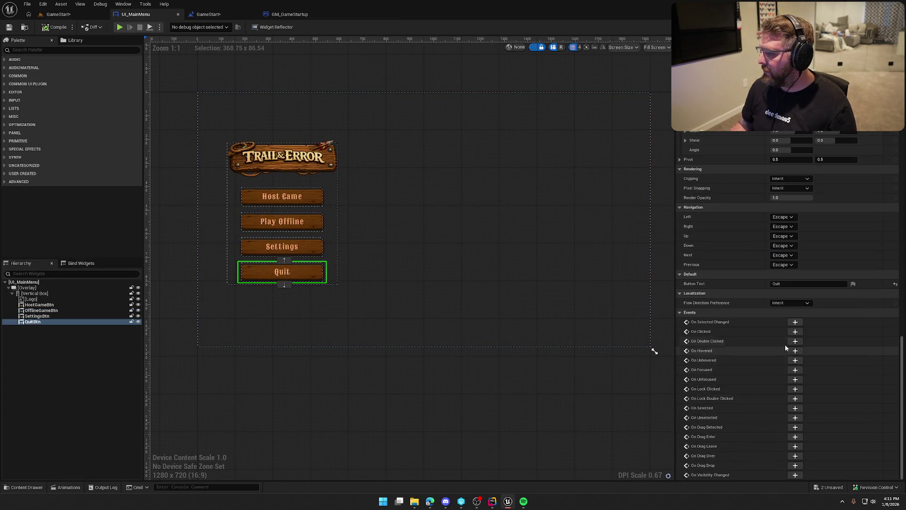
{"action": "left_click", "coordinate": [795, 332]}
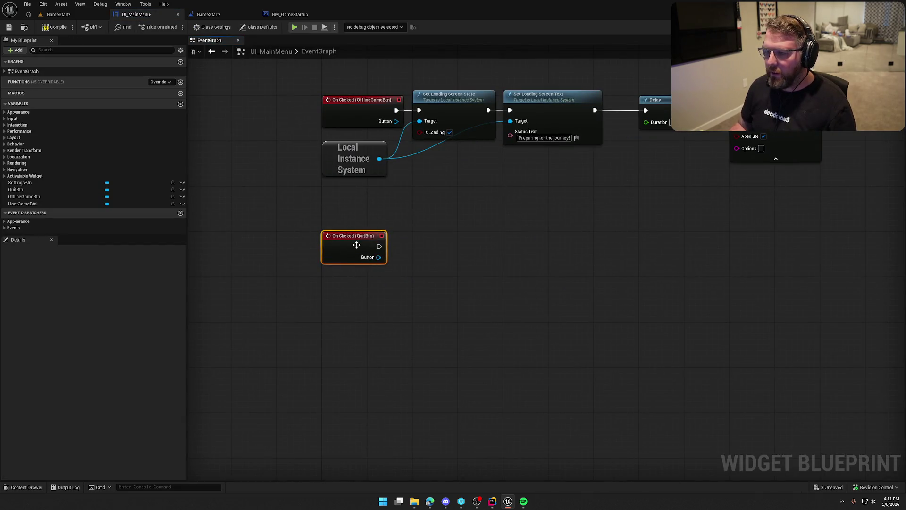
{"action": "left_click_drag", "start_coordinate": [379, 246], "coordinate": [423, 248]}
{"action": "type", "text": "quit gam"}
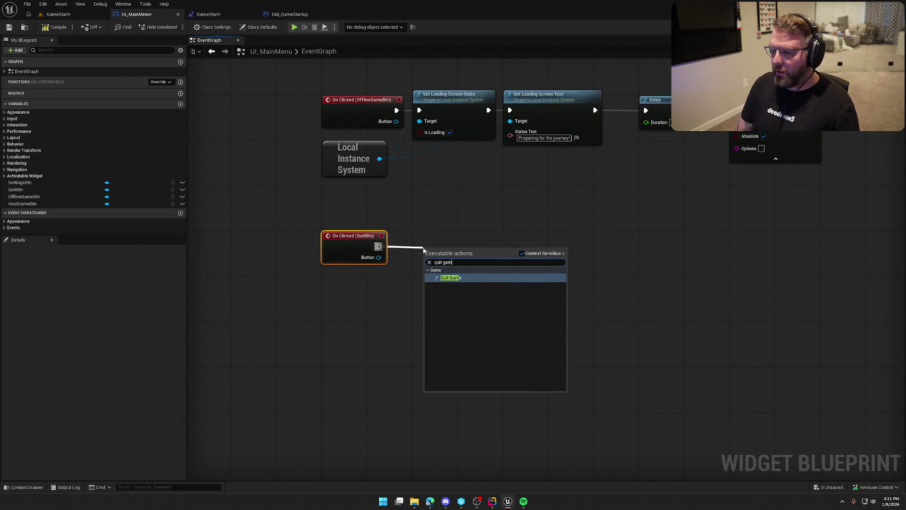
{"action": "key", "text": "Return"}
{"action": "left_click", "coordinate": [448, 276]}
{"action": "left_click", "coordinate": [448, 285]}
Step: Feed Get Player Controller into Quit Game's Specific Player input
{"action": "left_click_drag", "start_coordinate": [420, 257], "coordinate": [379, 300]}
{"action": "type", "text": "get player con"}
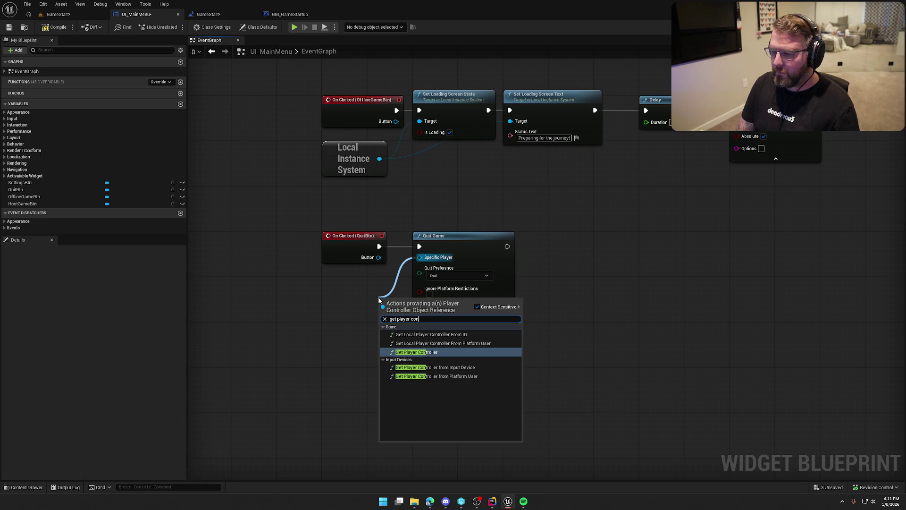
{"action": "key", "text": "Escape"}
{"action": "left_click", "coordinate": [383, 290]}
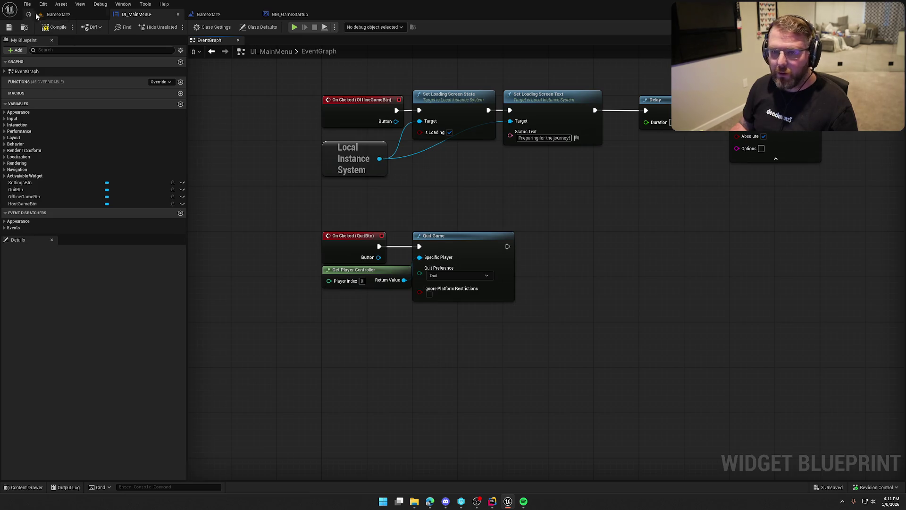
{"action": "left_click", "coordinate": [58, 14]}
{"action": "left_click", "coordinate": [136, 14]}
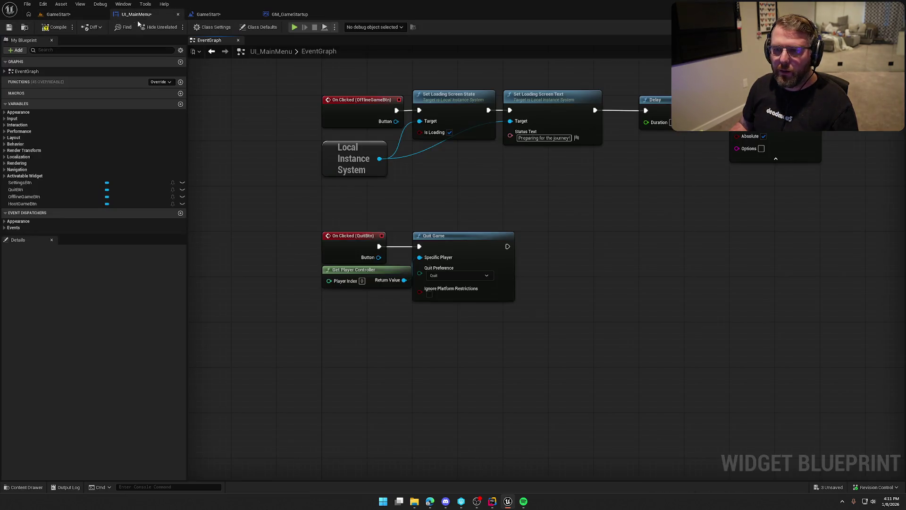
{"action": "mouse_move", "coordinate": [619, 245]}
{"action": "left_mouse_down"}
{"action": "mouse_move", "coordinate": [507, 399]}
{"action": "mouse_move", "coordinate": [482, 471]}
{"action": "mouse_move", "coordinate": [454, 374]}
{"action": "mouse_move", "coordinate": [464, 360]}
{"action": "left_mouse_up"}
{"action": "scroll", "coordinate": [454, 375], "scroll_direction": "down", "scroll_amount": 2}
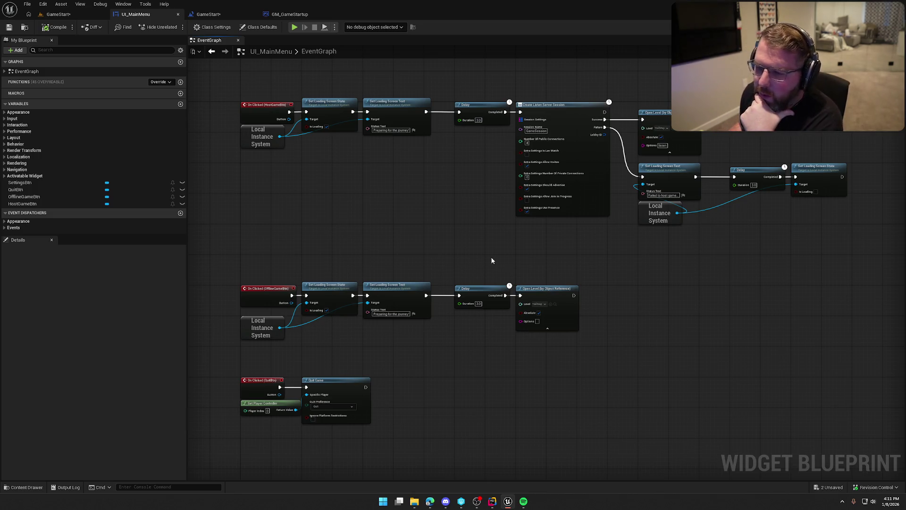
Step: Double-click the Local Instance System node in the EventGraph to open LocalInstanceSystem.h in Rider
{"action": "scroll", "coordinate": [305, 129], "scroll_direction": "up", "scroll_amount": 3}
{"action": "scroll", "coordinate": [309, 208], "scroll_direction": "down", "scroll_amount": 4}
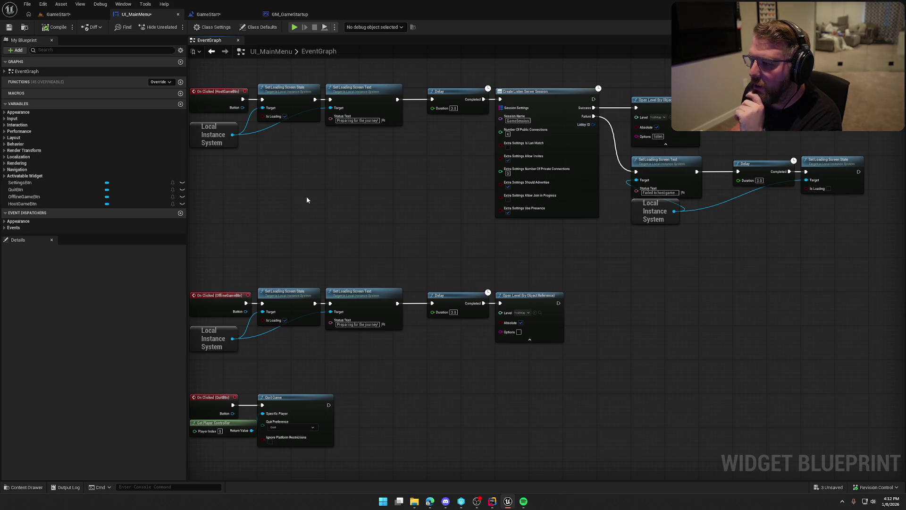
{"action": "left_click_drag", "start_coordinate": [309, 196], "coordinate": [329, 189]}
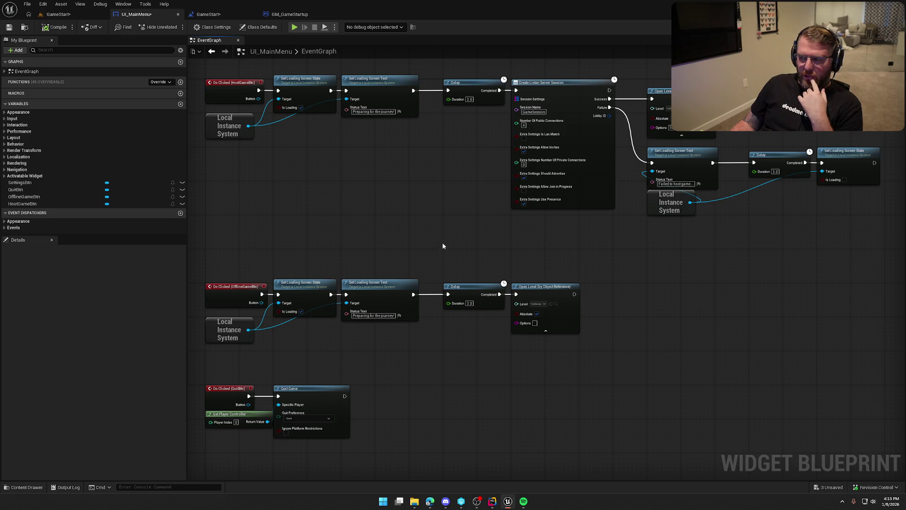
{"action": "left_click_drag", "start_coordinate": [438, 248], "coordinate": [470, 251]}
{"action": "left_click_drag", "start_coordinate": [331, 262], "coordinate": [385, 215]}
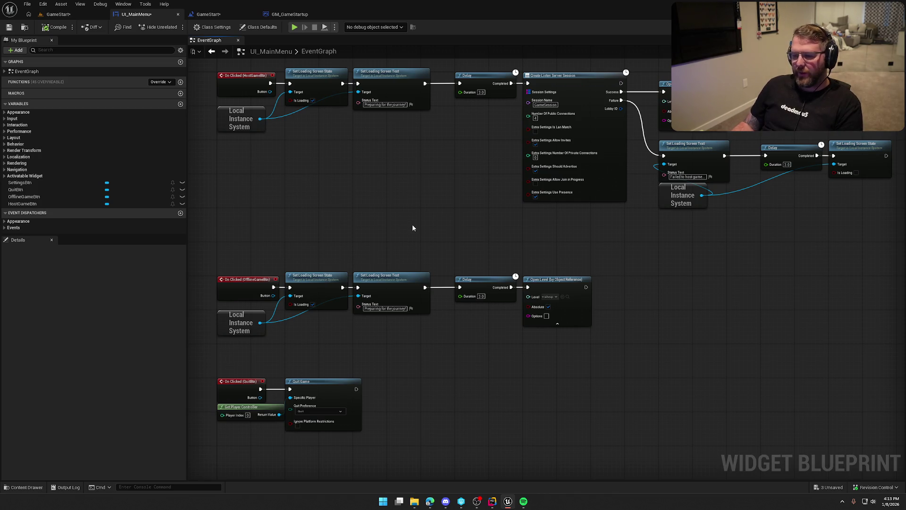
{"action": "double_click", "coordinate": [231, 323]}
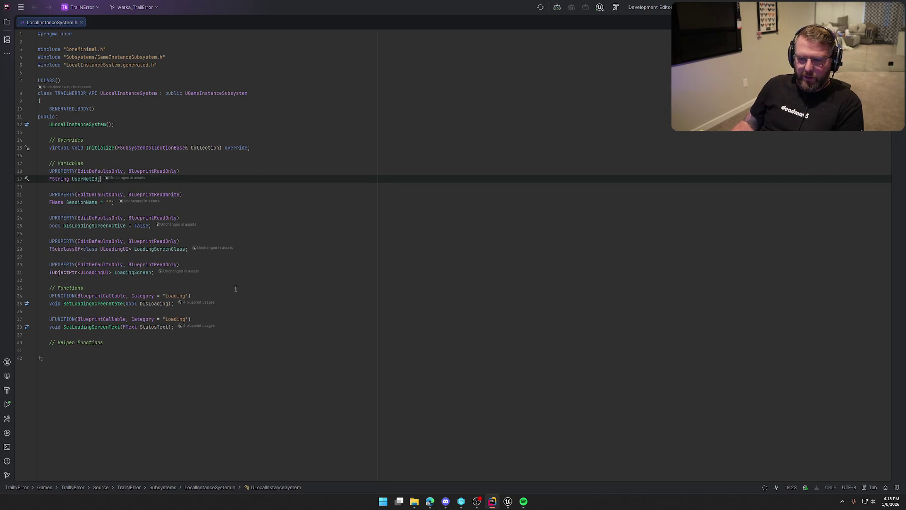
Step: Add a UPROPERTY(EditDefaultsOnly, BlueprintReadWrite) specifier line for a new property
{"action": "key", "text": "Return"}
{"action": "key", "text": "Return"}
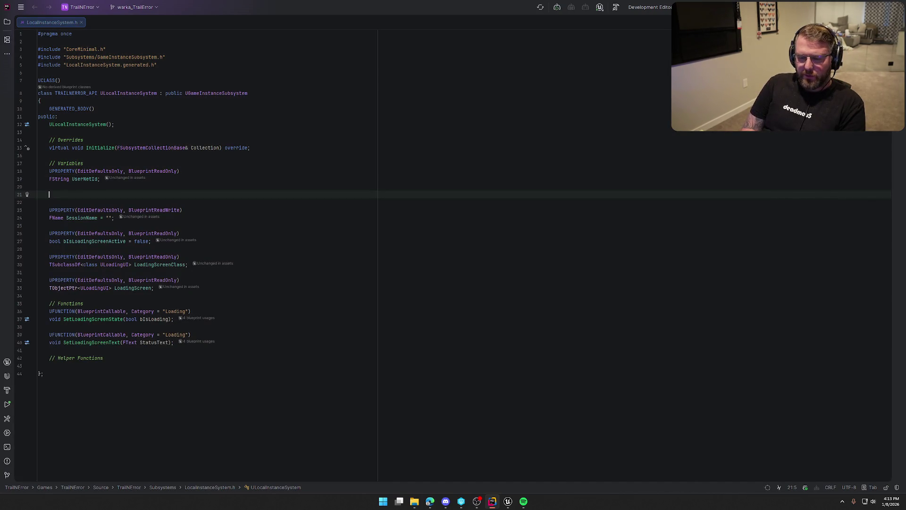
{"action": "type", "text": "UP"}
{"action": "key", "text": "Return"}
{"action": "type", "text": "Edi"}
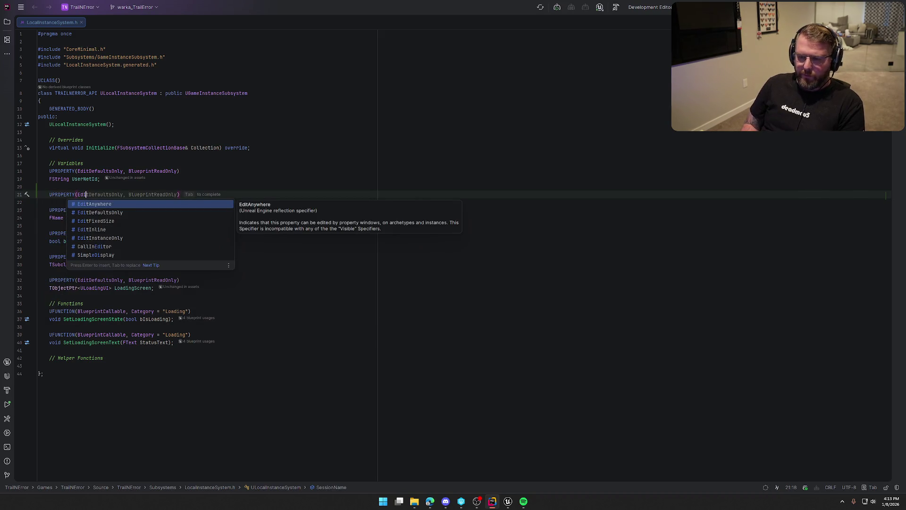
{"action": "key", "text": "Tab"}
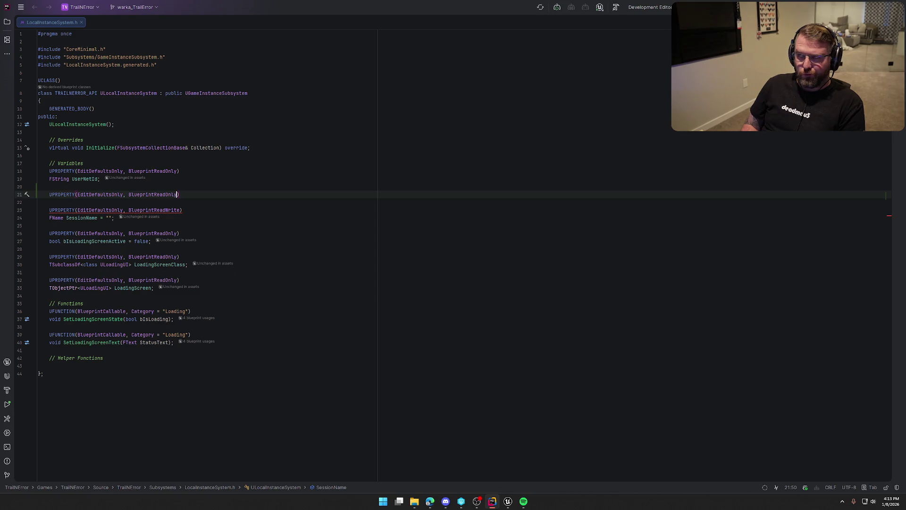
{"action": "key", "text": "BackSpace"}
{"action": "key", "text": "BackSpace"}
{"action": "key", "text": "BackSpace"}
{"action": "type", "text": "W"}
{"action": "key", "text": "Tab"}
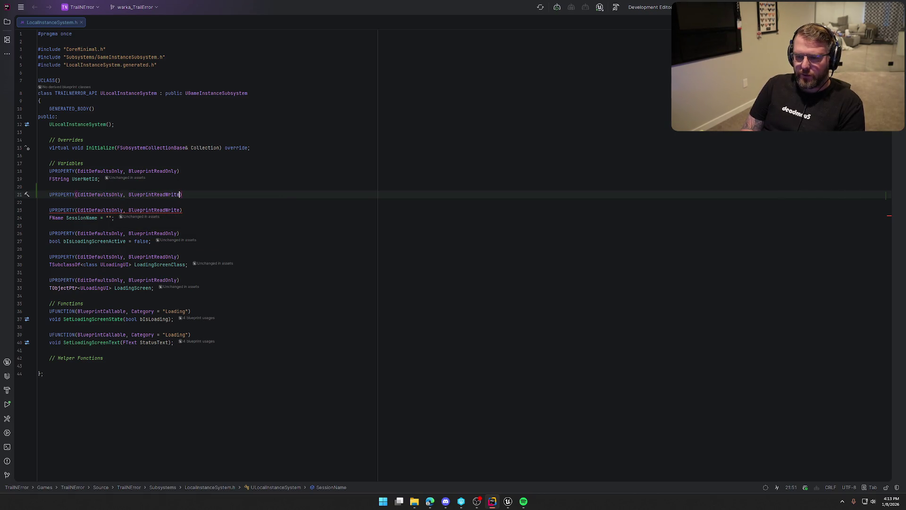
{"action": "key", "text": "Return"}
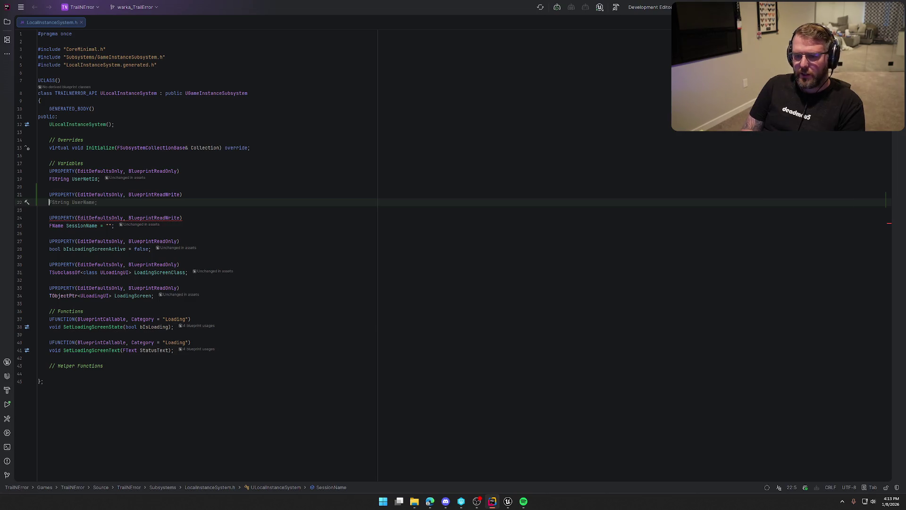
Step: Declare an FSIK_SteamId LobbyId property and add the SIK_SharedFile.h include
{"action": "key", "text": "alt+Tab"}
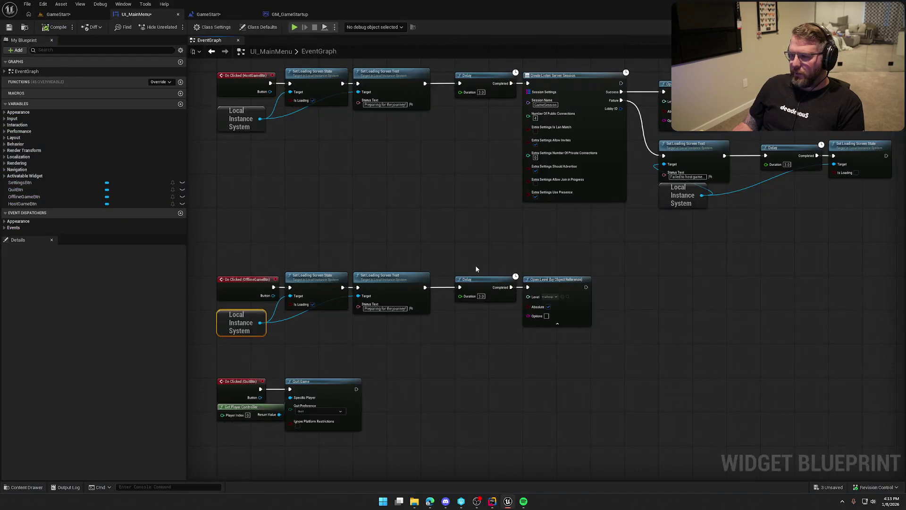
{"action": "scroll", "coordinate": [546, 203], "scroll_direction": "up", "scroll_amount": 2}
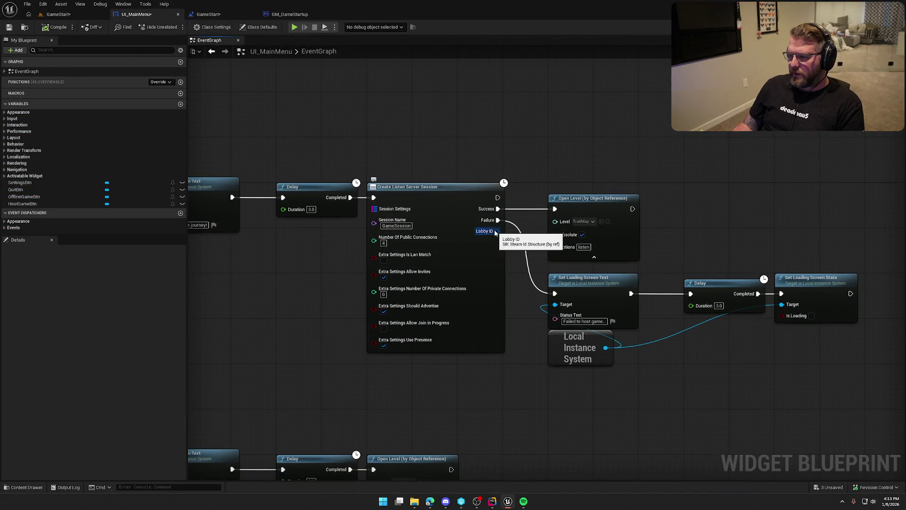
{"action": "key", "text": "alt+Tab"}
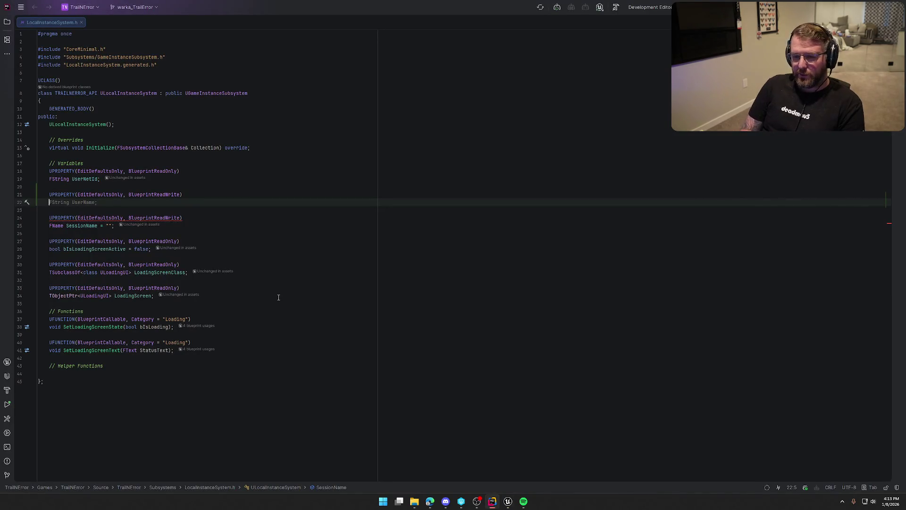
{"action": "type", "text": "FSIK"}
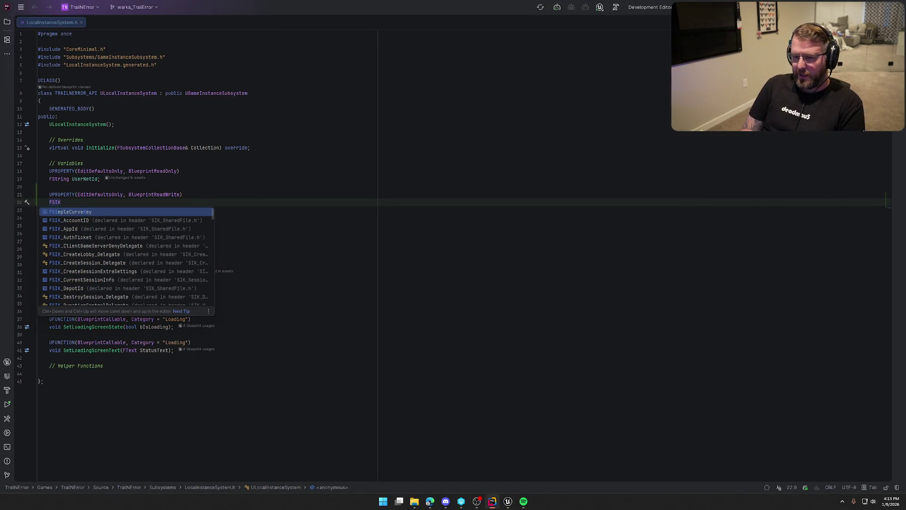
{"action": "type", "text": "_Steam"}
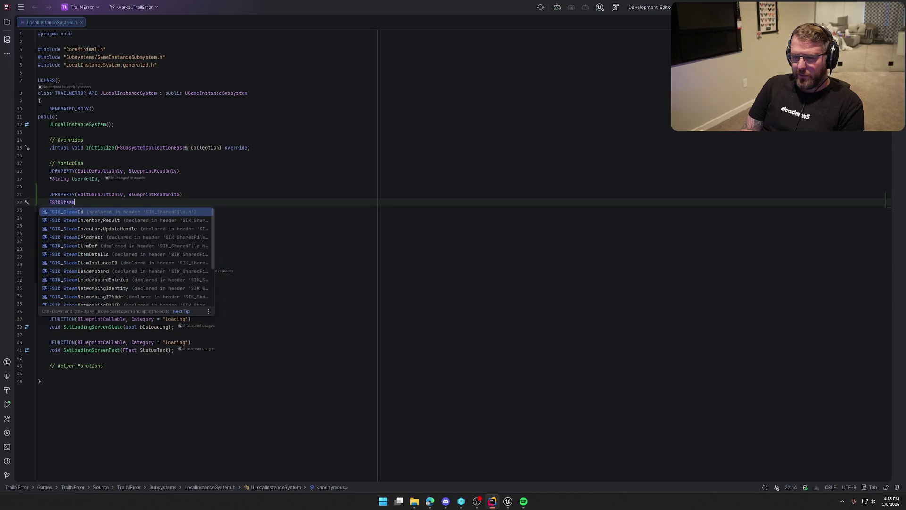
{"action": "key", "text": "Return"}
{"action": "key", "text": "alt+Return"}
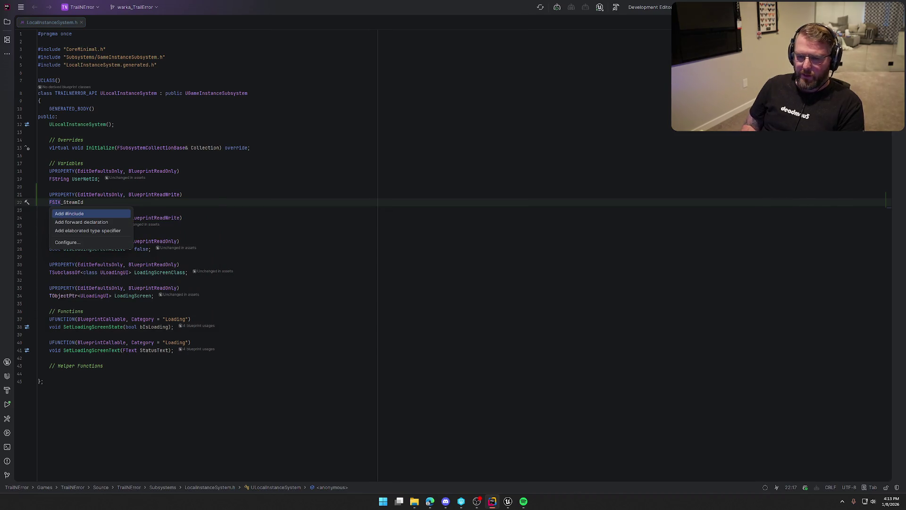
{"action": "key", "text": "Return"}
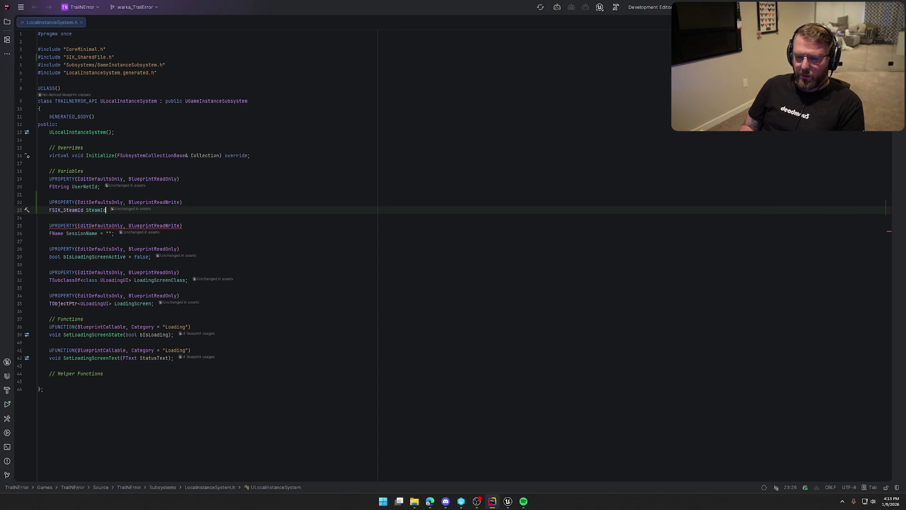
{"action": "type", "text": "Lobby"}
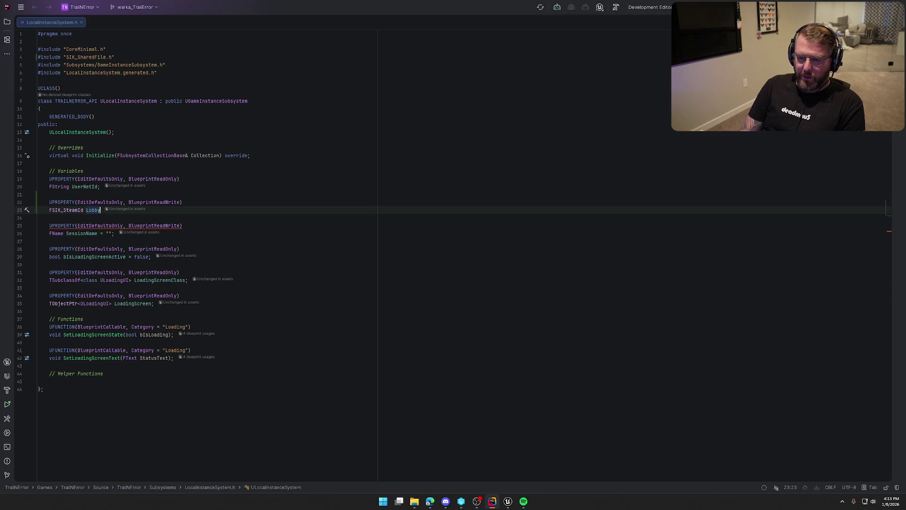
{"action": "type", "text": "Id;;"}
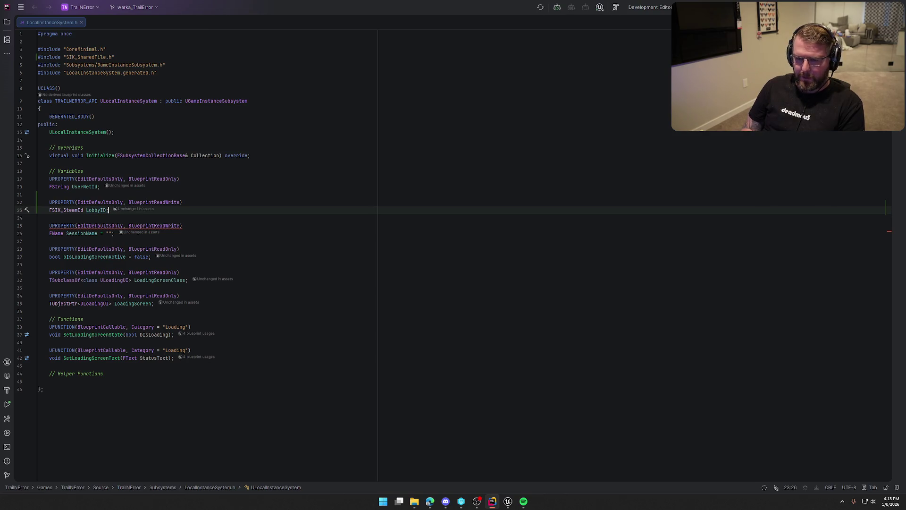
Step: Compare against the Create Listen Server Session node, then start a new property line
{"action": "left_click", "coordinate": [508, 501]}
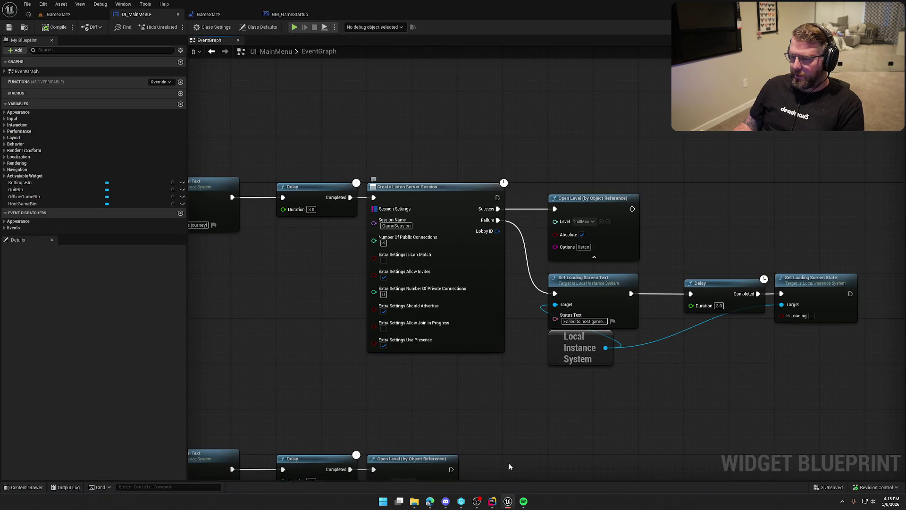
{"action": "left_click", "coordinate": [492, 501]}
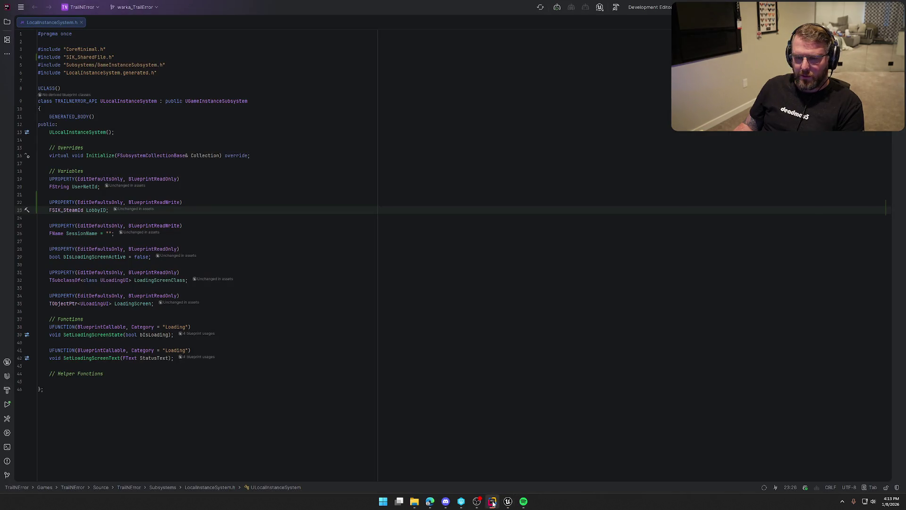
{"action": "left_click", "coordinate": [508, 501]}
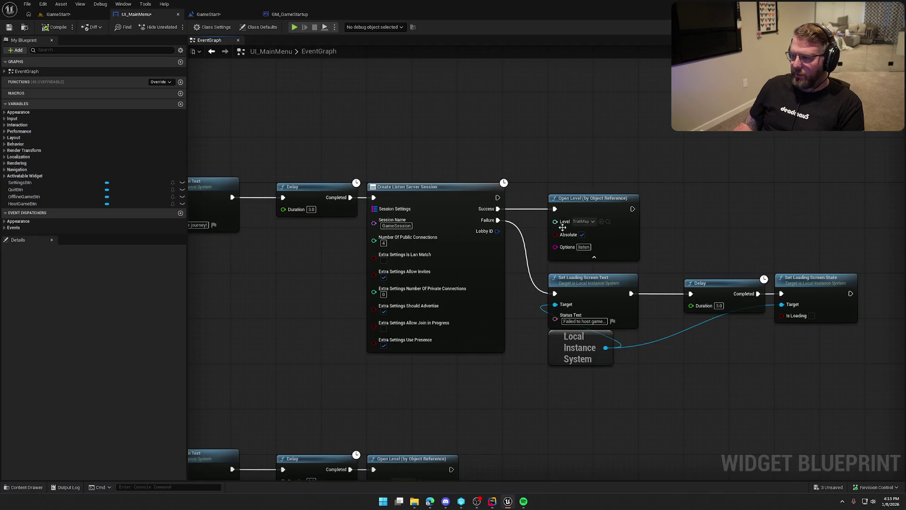
{"action": "left_click", "coordinate": [459, 198]}
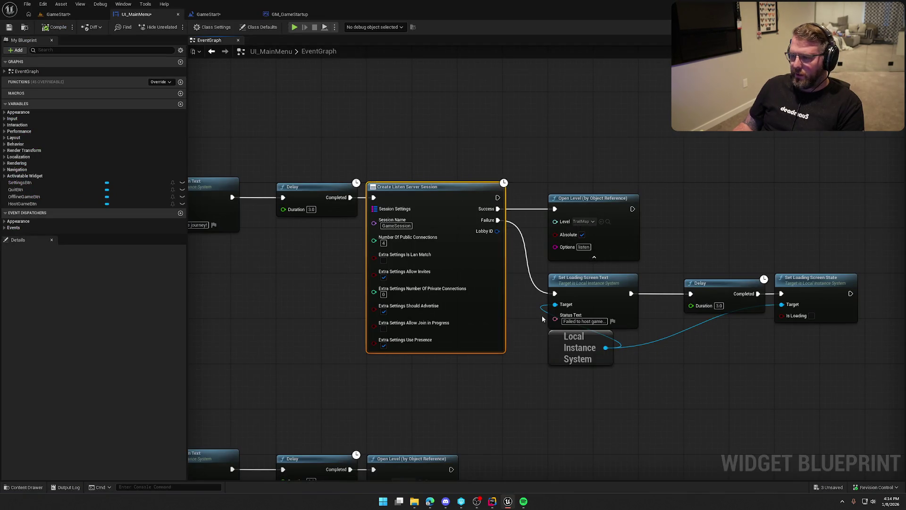
{"action": "left_click", "coordinate": [493, 501]}
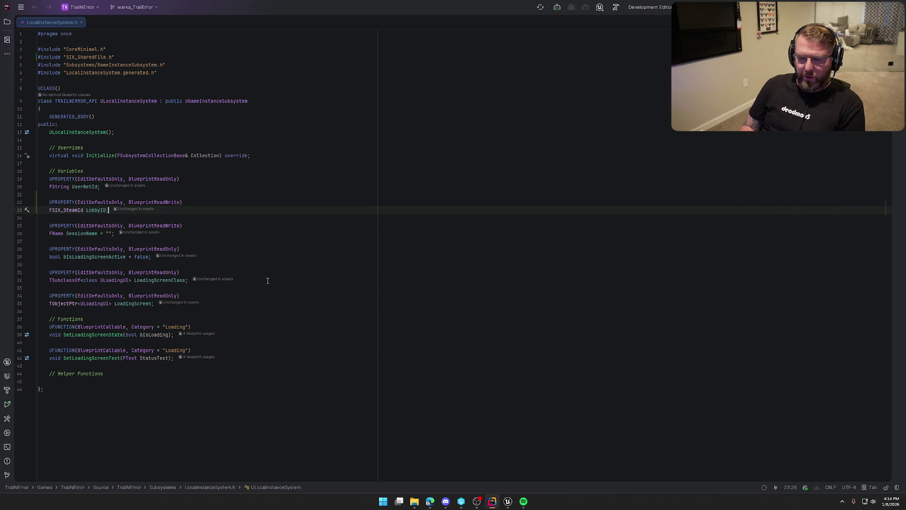
{"action": "key", "text": "Return"}
{"action": "key", "text": "Return"}
Step: Declare UPROPERTY(EditDefaultsOnly, BlueprintReadWrite) bool bIsOfflineMode = false below LobbyId
{"action": "type", "text": "UPRO"}
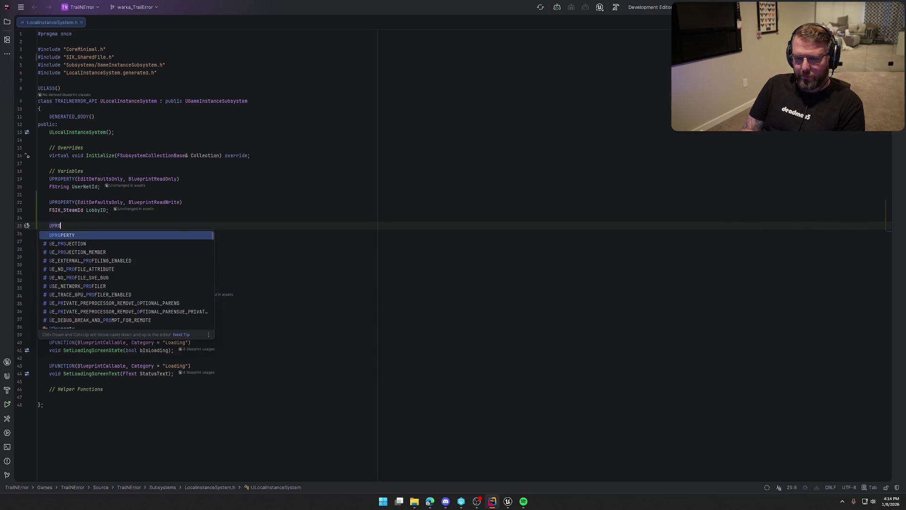
{"action": "key", "text": "Tab"}
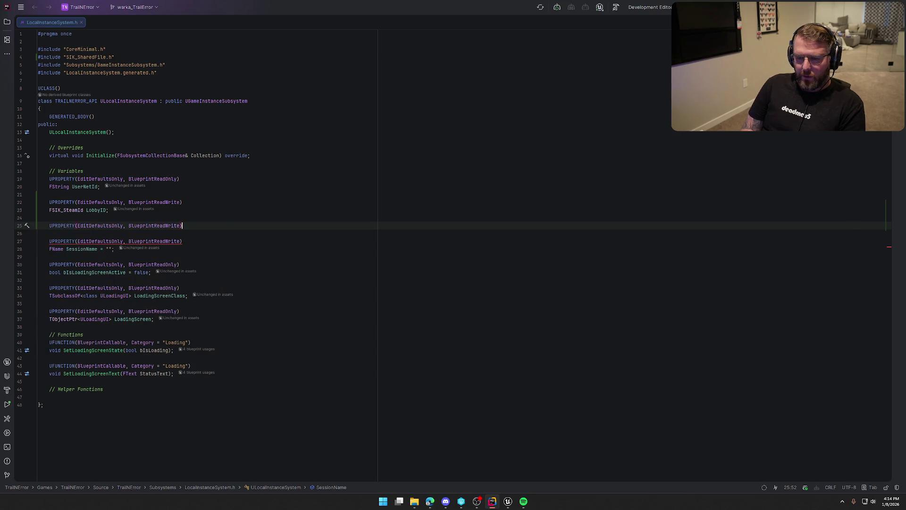
{"action": "key", "text": "Return"}
{"action": "type", "text": "bool "}
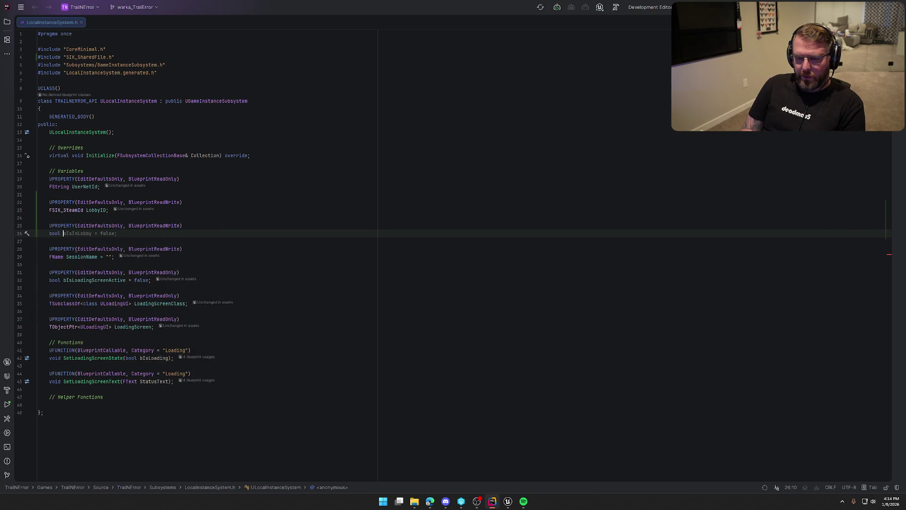
{"action": "type", "text": "bIsOfflineMode"}
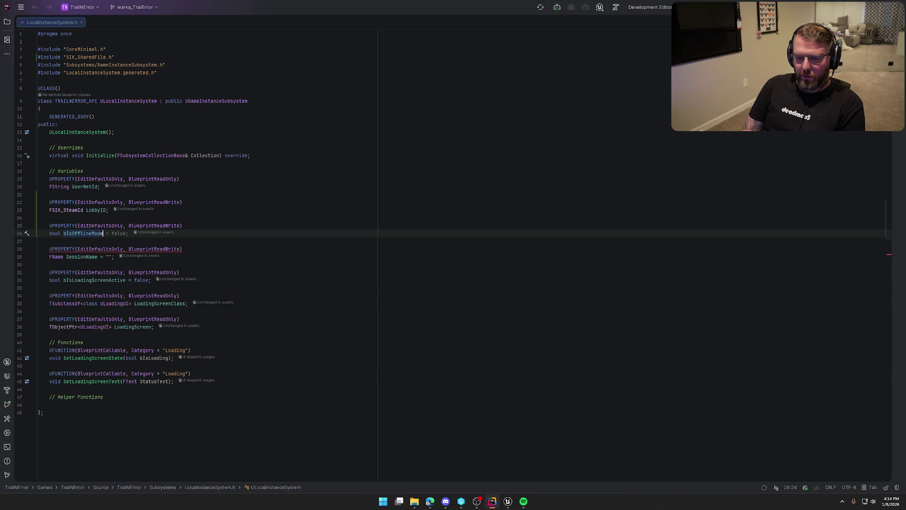
{"action": "key", "text": "Tab"}
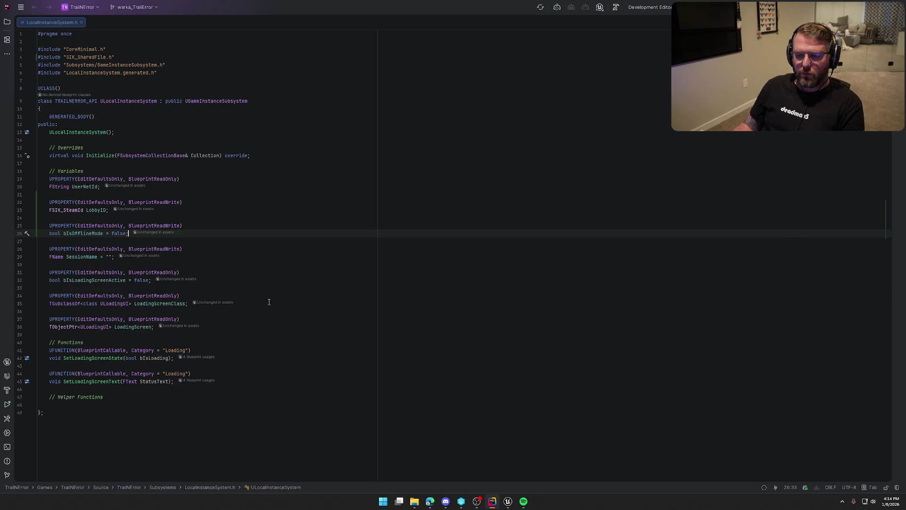
{"action": "left_click", "coordinate": [508, 501]}
Step: Save all modified assets and check out the GameStart level
{"action": "key", "text": "ctrl+shift+s"}
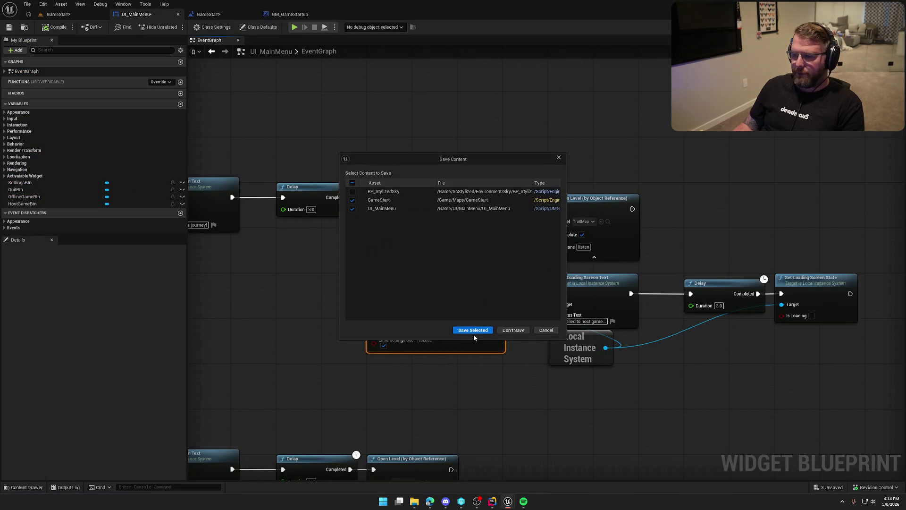
{"action": "left_click", "coordinate": [470, 328]}
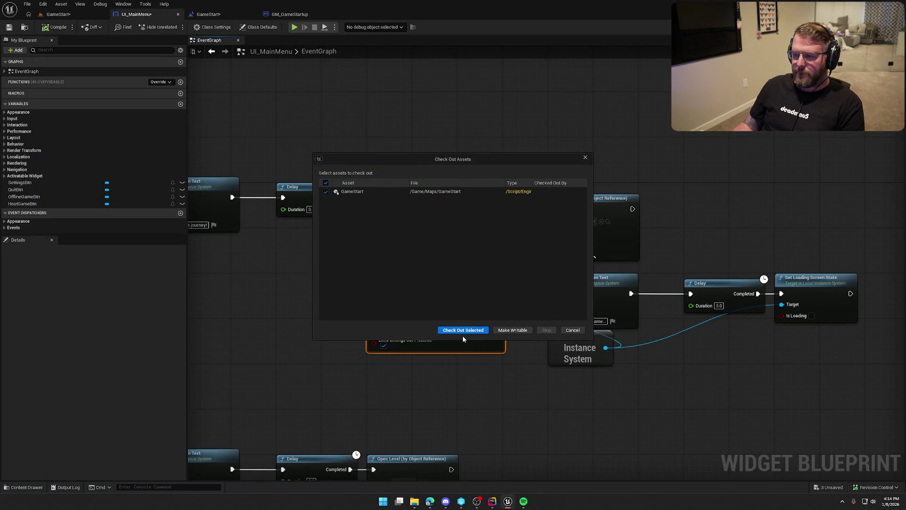
{"action": "left_click", "coordinate": [463, 333]}
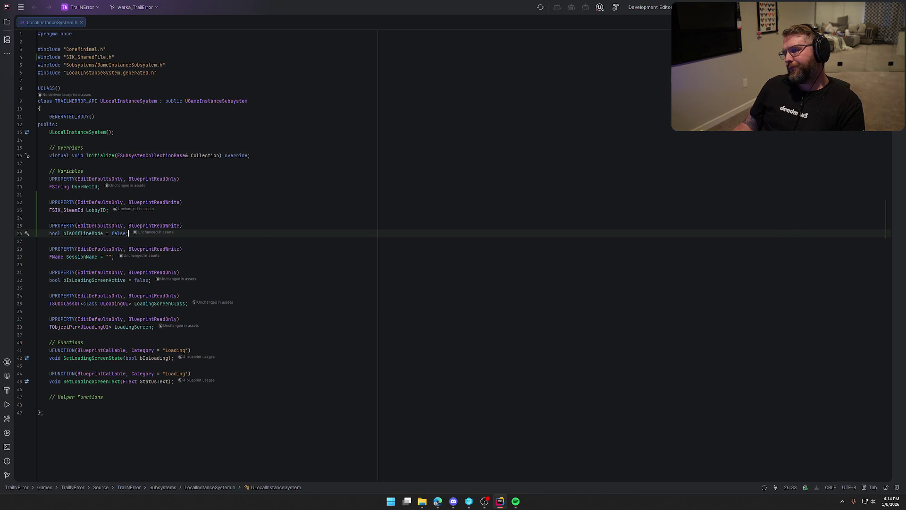
Step: Build the project in Rider with Ctrl+Shift+B
{"action": "key", "text": "ctrl+shift+b"}
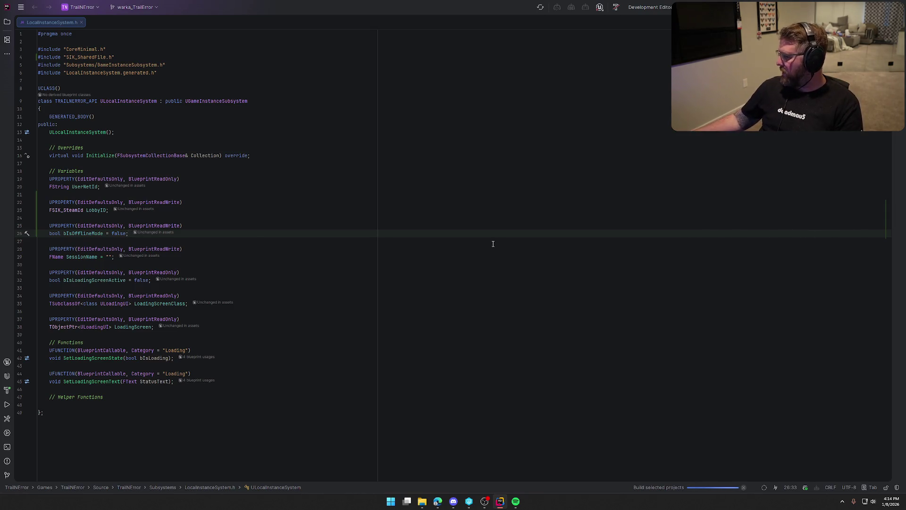
{"action": "key", "text": "alt+Tab"}
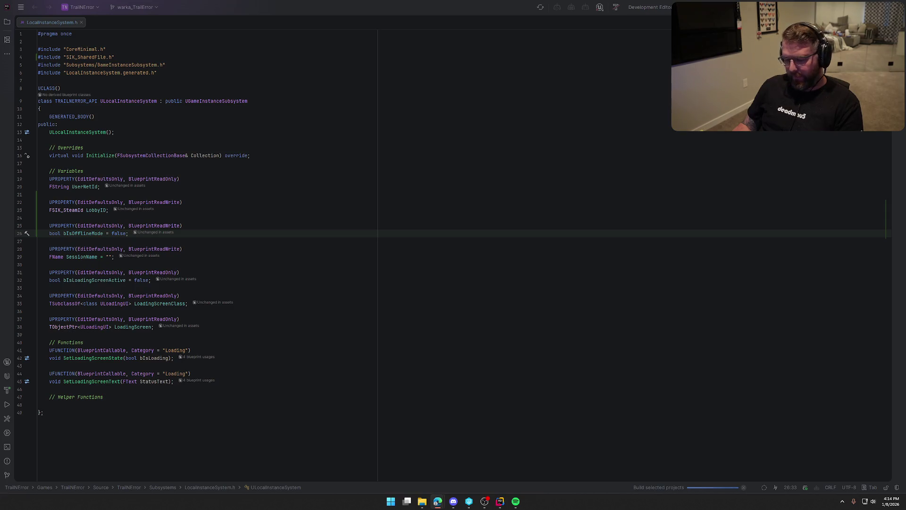
{"action": "left_click", "coordinate": [490, 187]}
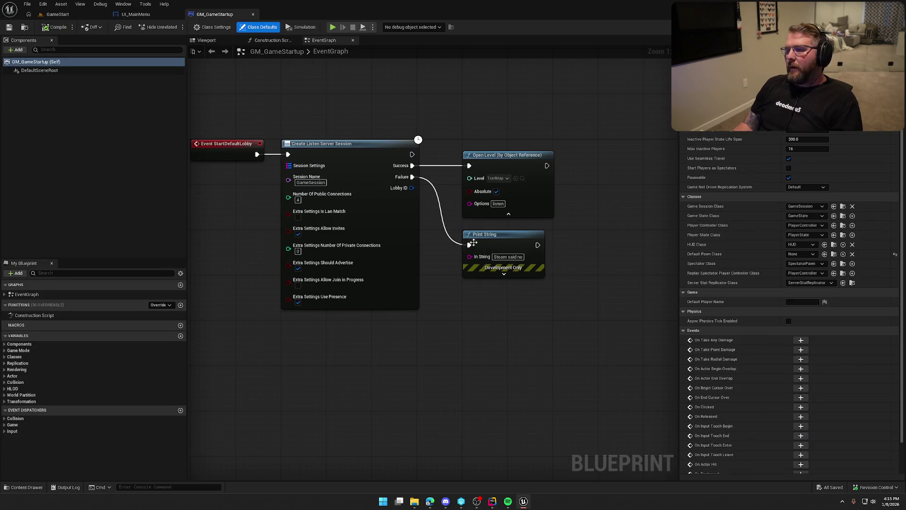
Step: Open the MainMenu level and bring up UI_MainMenu's event graph
{"action": "key", "text": "ctrl+space"}
{"action": "double_click", "coordinate": [217, 373]}
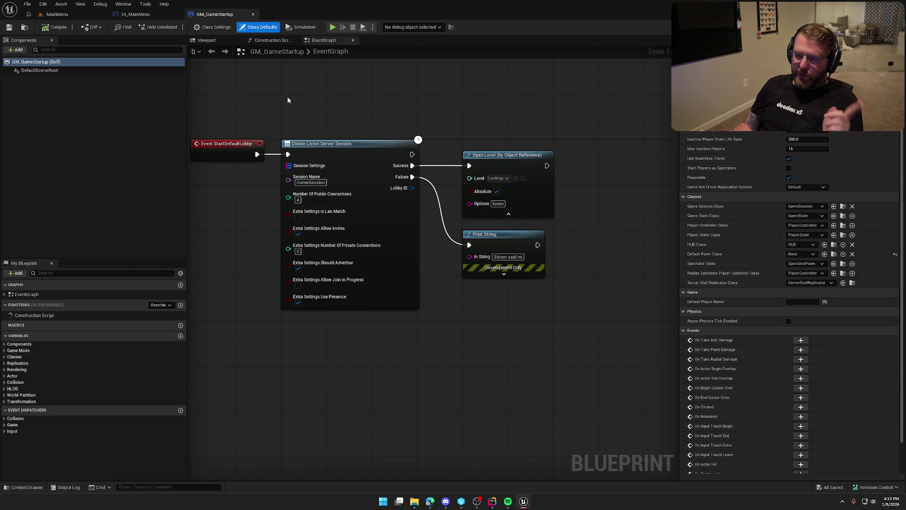
{"action": "left_click", "coordinate": [253, 14]}
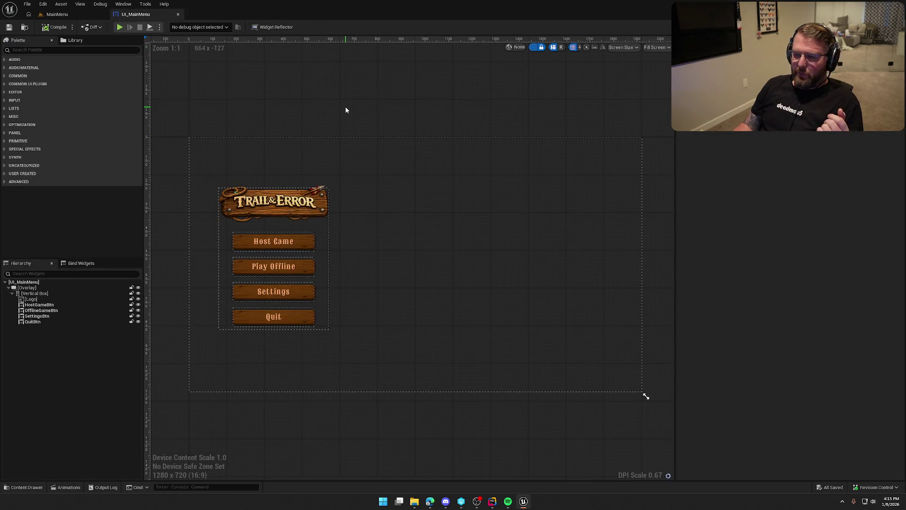
{"action": "left_click", "coordinate": [887, 27]}
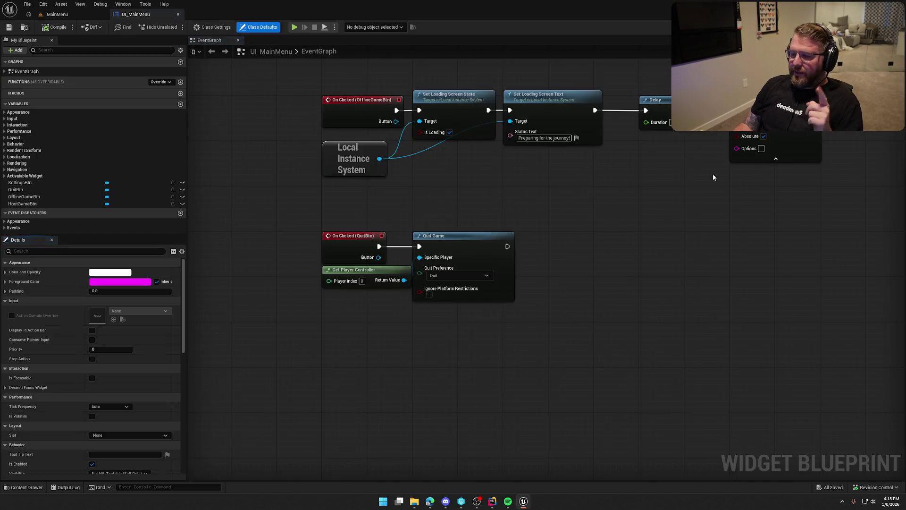
Step: Shift the OfflineGameBtn and QuitBtn node rows lower, then compile and save UI_MainMenu
{"action": "left_click_drag", "start_coordinate": [639, 293], "coordinate": [572, 414]}
{"action": "scroll", "coordinate": [572, 414], "scroll_direction": "down", "scroll_amount": 3}
{"action": "scroll", "coordinate": [541, 419], "scroll_direction": "up", "scroll_amount": 2}
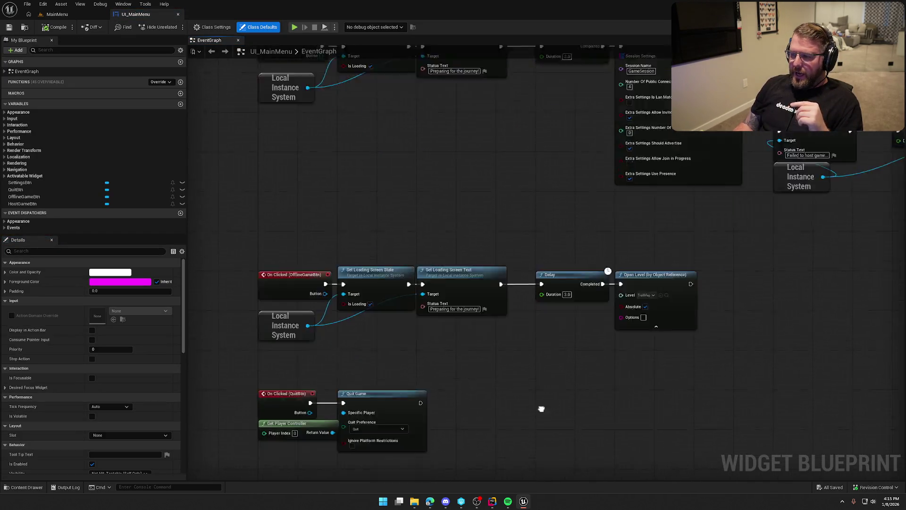
{"action": "mouse_move", "coordinate": [729, 429]}
{"action": "left_mouse_down"}
{"action": "mouse_move", "coordinate": [255, 189]}
{"action": "mouse_move", "coordinate": [284, 151]}
{"action": "mouse_move", "coordinate": [286, 123]}
{"action": "mouse_move", "coordinate": [287, 163]}
{"action": "left_mouse_up"}
{"action": "left_click_drag", "start_coordinate": [536, 309], "coordinate": [530, 404]}
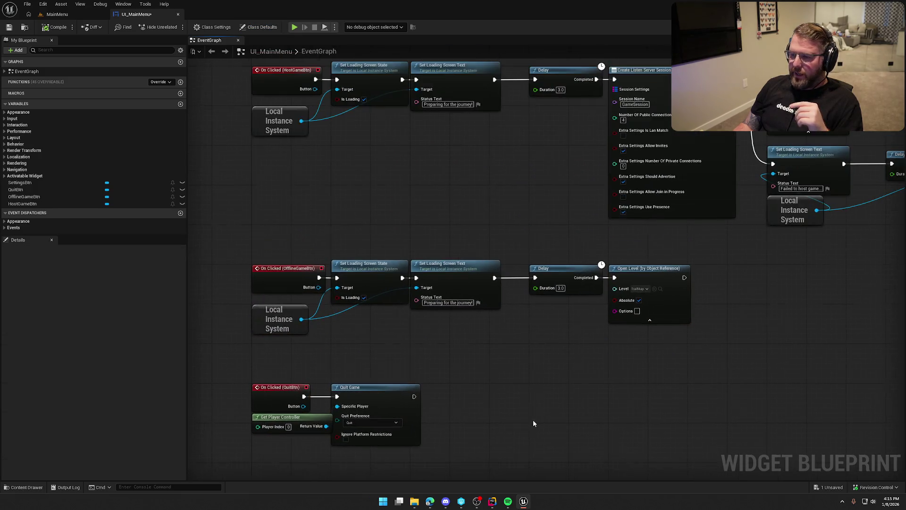
{"action": "scroll", "coordinate": [519, 381], "scroll_direction": "down", "scroll_amount": 2}
{"action": "mouse_move", "coordinate": [400, 375]}
{"action": "left_mouse_down"}
{"action": "mouse_move", "coordinate": [500, 316]}
{"action": "mouse_move", "coordinate": [507, 356]}
{"action": "left_mouse_up"}
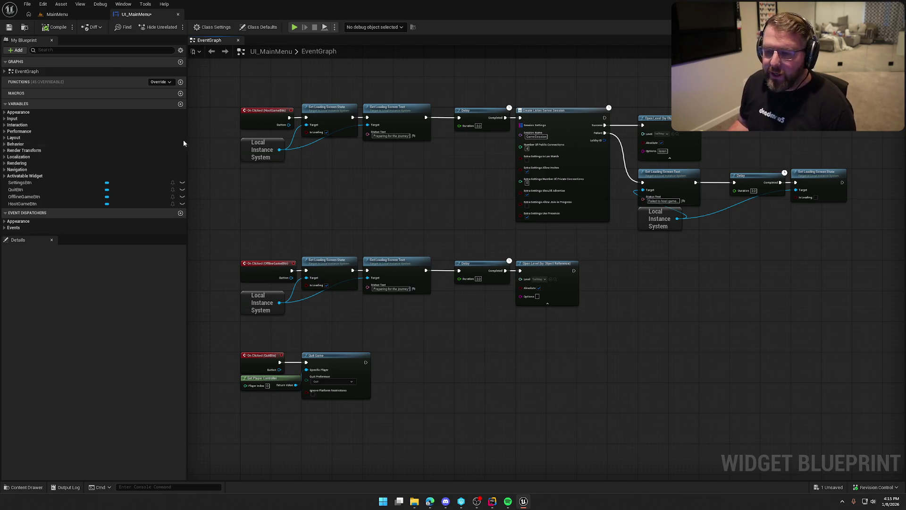
{"action": "left_click", "coordinate": [55, 27]}
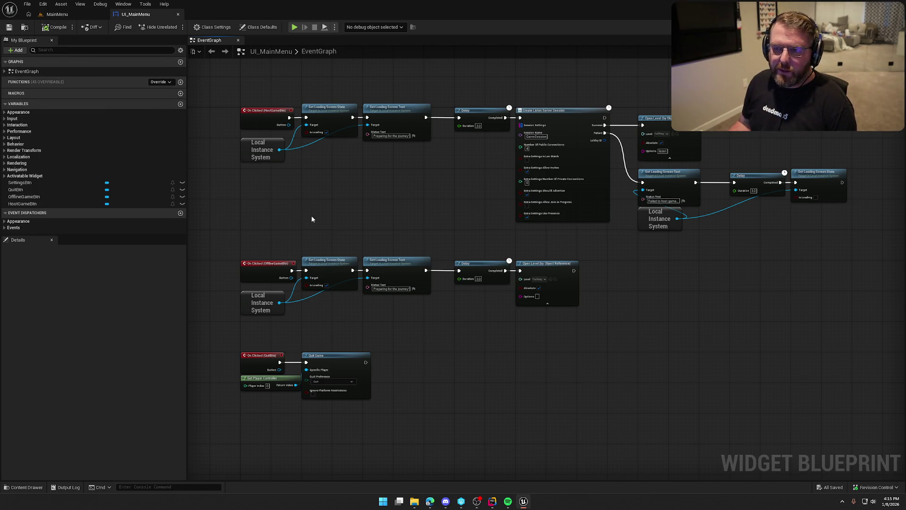
{"action": "left_click_drag", "start_coordinate": [312, 219], "coordinate": [314, 209]}
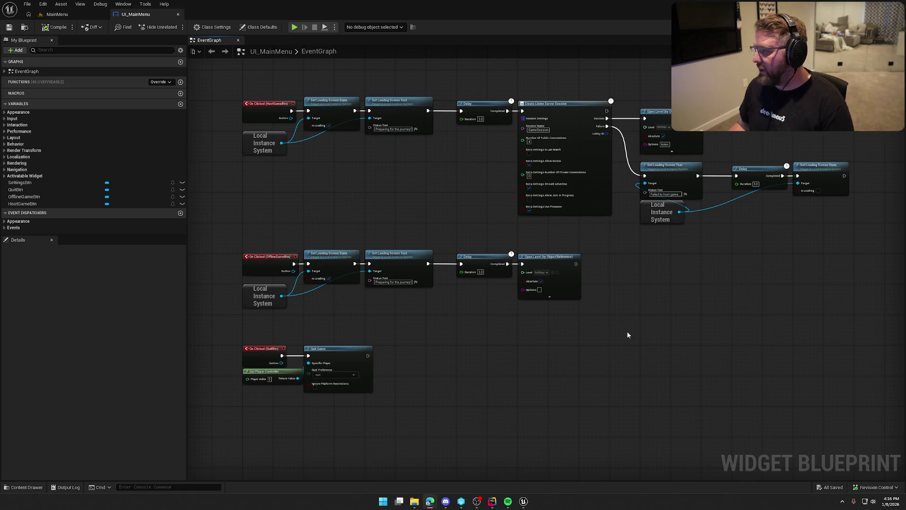
{"action": "mouse_move", "coordinate": [360, 197]}
{"action": "left_mouse_down"}
{"action": "mouse_move", "coordinate": [380, 224]}
{"action": "mouse_move", "coordinate": [360, 251]}
{"action": "left_mouse_up"}
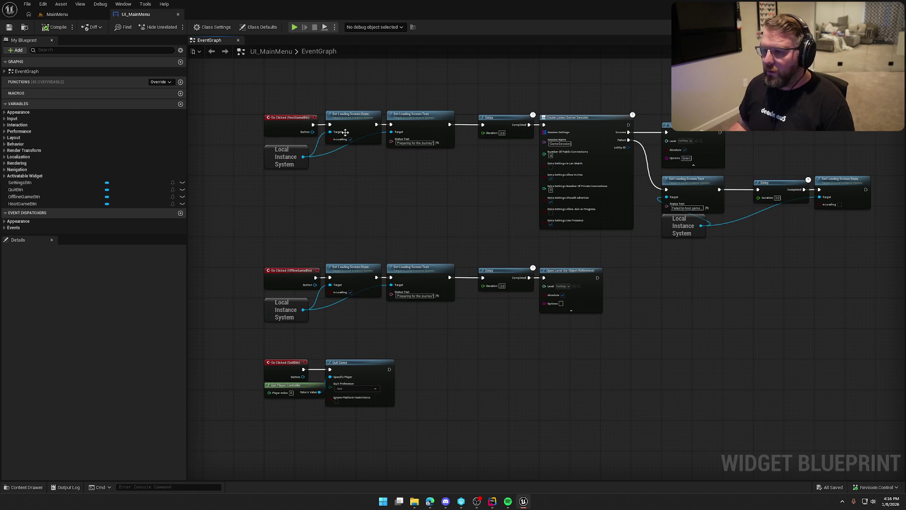
{"action": "mouse_move", "coordinate": [258, 98]}
{"action": "left_mouse_down"}
{"action": "mouse_move", "coordinate": [538, 208]}
{"action": "mouse_move", "coordinate": [423, 214]}
{"action": "left_mouse_up"}
{"action": "left_click", "coordinate": [424, 214]}
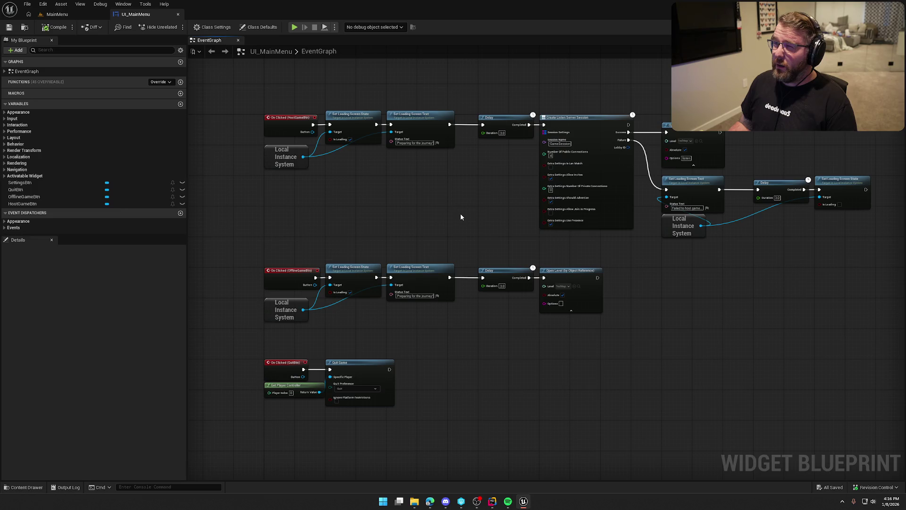
{"action": "left_click", "coordinate": [492, 501]}
{"action": "left_click", "coordinate": [884, 283]}
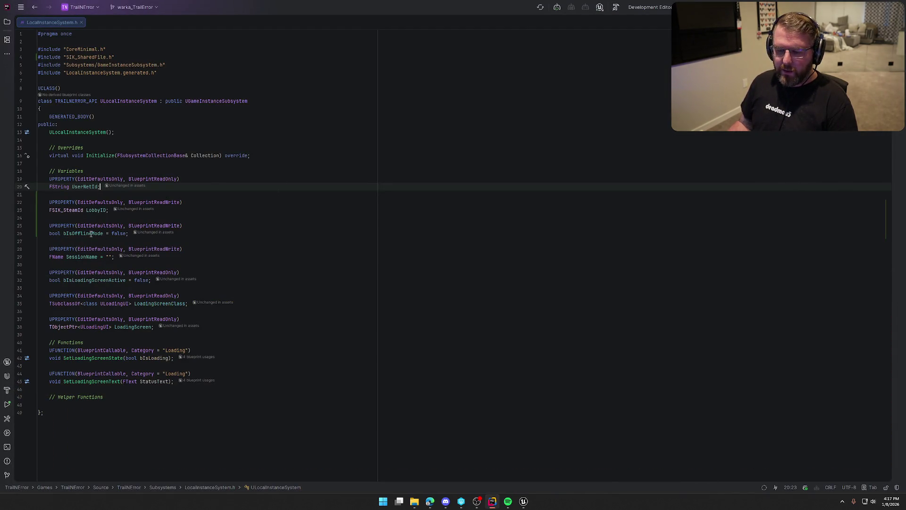
{"action": "left_click", "coordinate": [523, 501]}
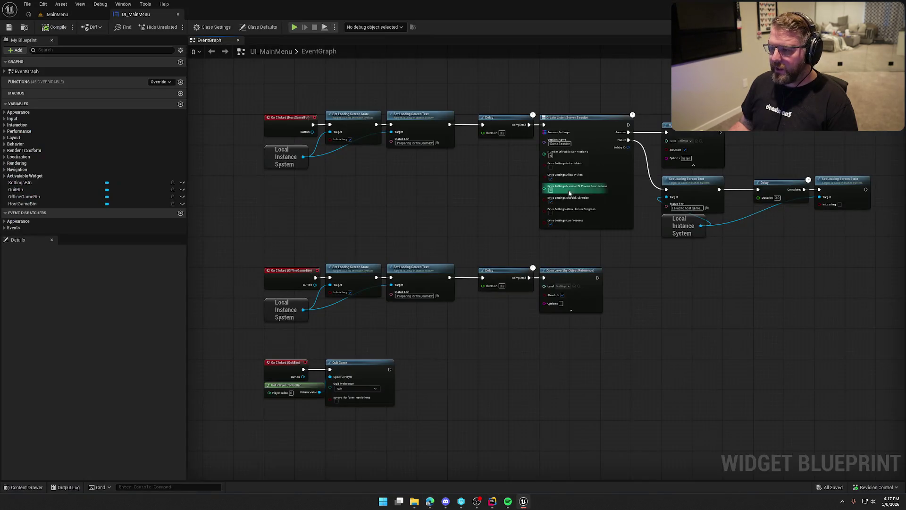
{"action": "scroll", "coordinate": [436, 270], "scroll_direction": "up", "scroll_amount": 4}
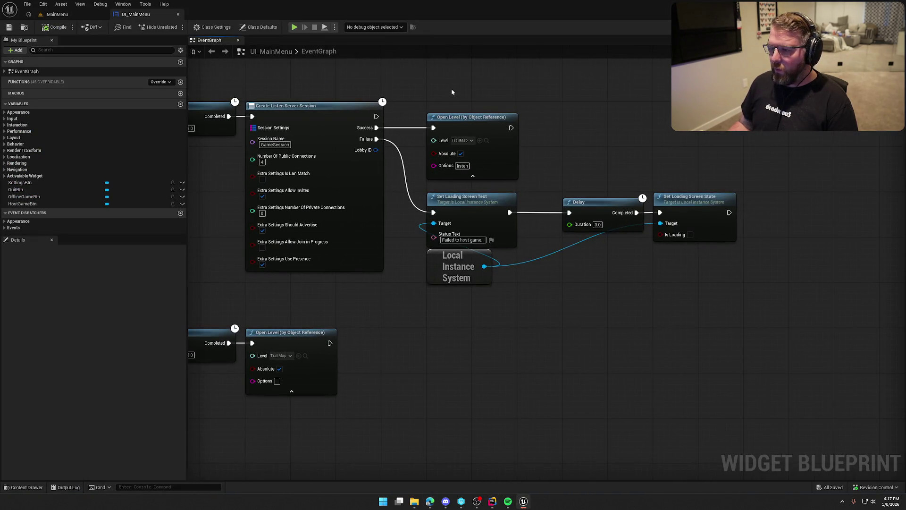
Step: Add a SET Lobby ID node after the session's Success, fed by the session's Lobby ID
{"action": "left_click_drag", "start_coordinate": [479, 127], "coordinate": [612, 126]}
{"action": "left_click_drag", "start_coordinate": [484, 266], "coordinate": [437, 164]}
{"action": "type", "text": "set steam"}
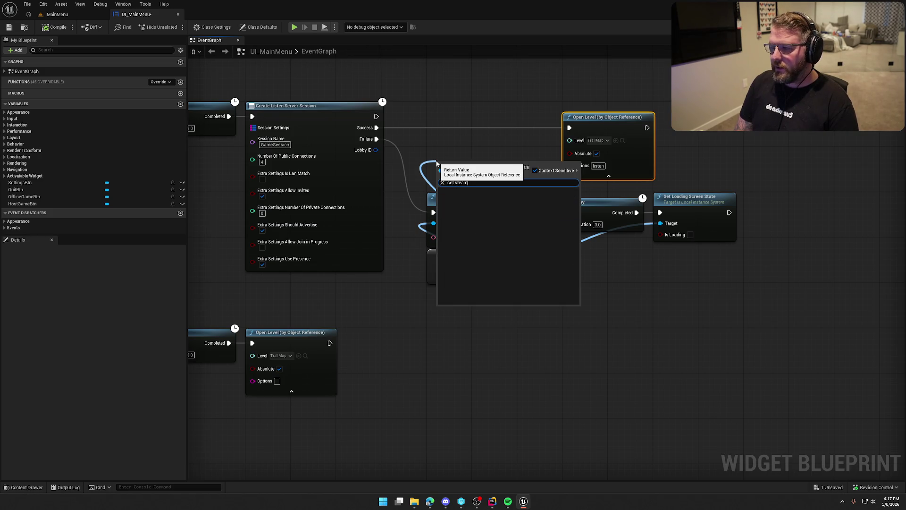
{"action": "key", "text": "BackSpace"}
{"action": "key", "text": "BackSpace"}
{"action": "key", "text": "BackSpace"}
{"action": "key", "text": "BackSpace"}
{"action": "key", "text": "BackSpace"}
{"action": "type", "text": "lo"}
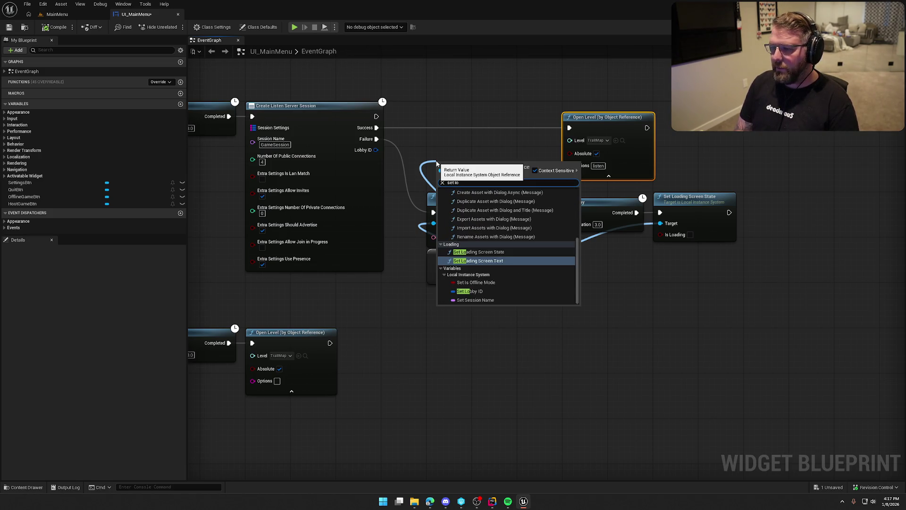
{"action": "type", "text": "bb"}
{"action": "key", "text": "Return"}
{"action": "mouse_move", "coordinate": [439, 167]}
{"action": "left_mouse_down"}
{"action": "mouse_move", "coordinate": [417, 162]}
{"action": "mouse_move", "coordinate": [376, 127]}
{"action": "left_mouse_up"}
{"action": "mouse_move", "coordinate": [459, 163]}
{"action": "left_mouse_down"}
{"action": "mouse_move", "coordinate": [453, 124]}
{"action": "mouse_move", "coordinate": [377, 148]}
{"action": "left_mouse_up"}
{"action": "mouse_move", "coordinate": [472, 128]}
{"action": "left_mouse_down"}
{"action": "mouse_move", "coordinate": [576, 133]}
{"action": "mouse_move", "coordinate": [540, 122]}
{"action": "left_mouse_up"}
{"action": "left_click", "coordinate": [521, 91]}
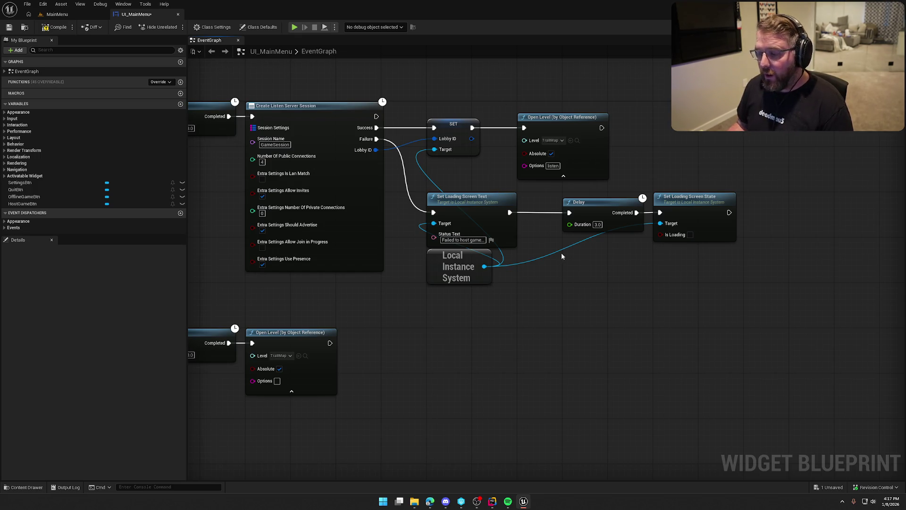
Step: Add SET Is Offline Mode after SET Lobby ID and wire it into Open Level
{"action": "left_click_drag", "start_coordinate": [561, 117], "coordinate": [698, 117]}
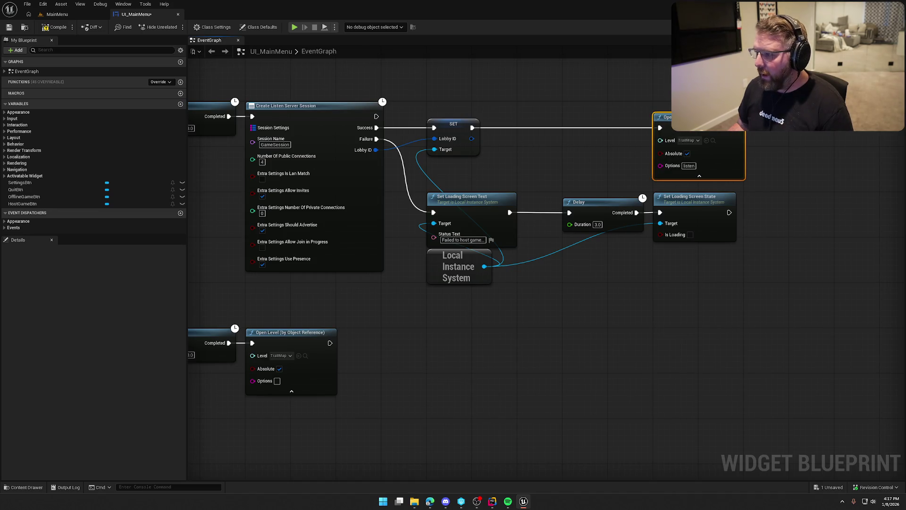
{"action": "left_click_drag", "start_coordinate": [484, 266], "coordinate": [516, 282]}
{"action": "type", "text": "set bis"}
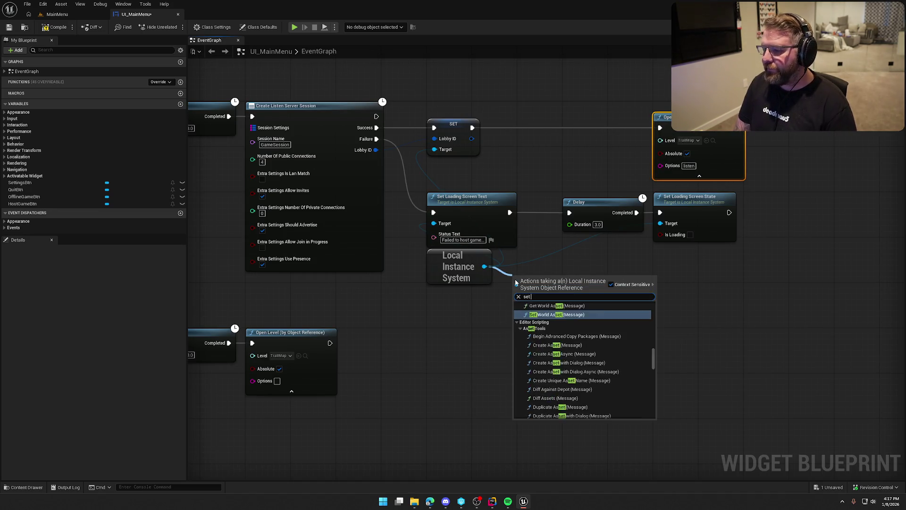
{"action": "key", "text": "BackSpace"}
{"action": "key", "text": "BackSpace"}
{"action": "key", "text": "BackSpace"}
{"action": "type", "text": "i"}
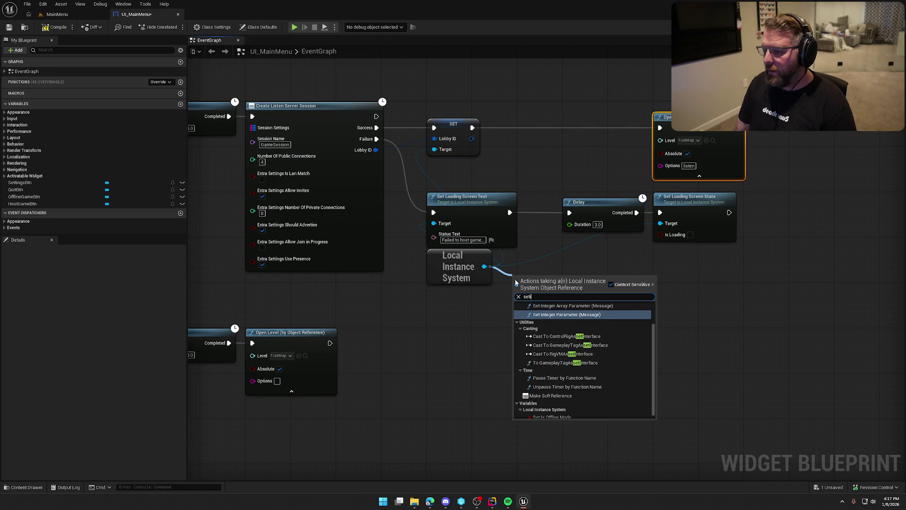
{"action": "type", "text": "soff"}
{"action": "key", "text": "Return"}
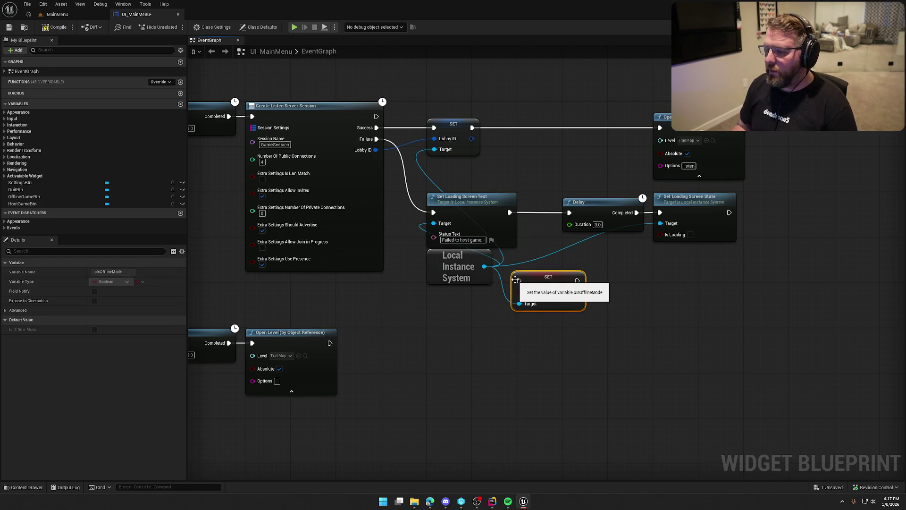
{"action": "mouse_move", "coordinate": [543, 280]}
{"action": "left_mouse_down"}
{"action": "mouse_move", "coordinate": [549, 127]}
{"action": "mouse_move", "coordinate": [471, 128]}
{"action": "left_mouse_up"}
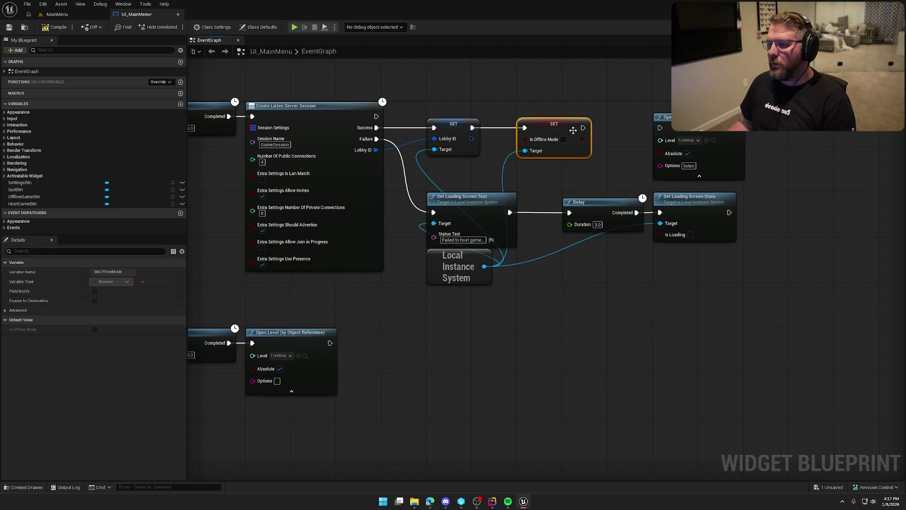
{"action": "mouse_move", "coordinate": [582, 127]}
{"action": "left_mouse_down"}
{"action": "mouse_move", "coordinate": [659, 127]}
{"action": "mouse_move", "coordinate": [617, 117]}
{"action": "left_mouse_up"}
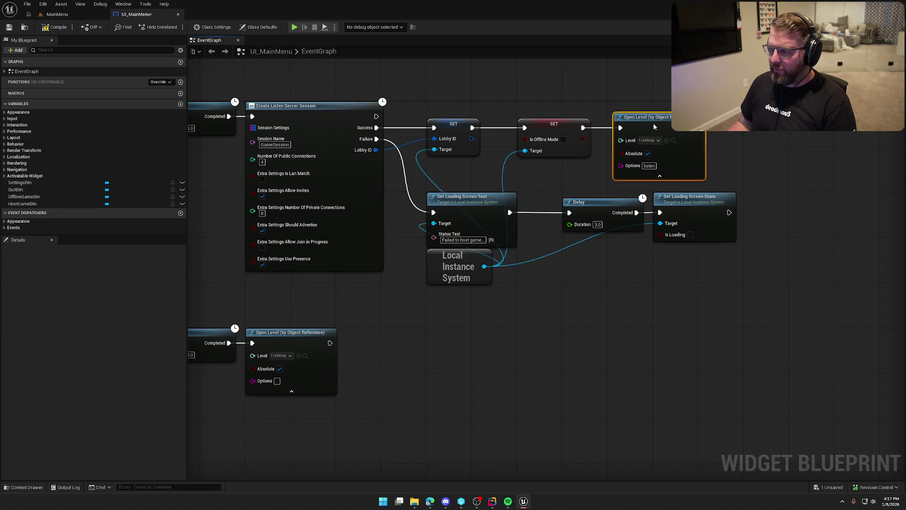
{"action": "left_click", "coordinate": [491, 286]}
Step: Open LocalInstanceSystem.cpp and select the StartCameraFade statement on line 35
{"action": "double_click", "coordinate": [453, 274]}
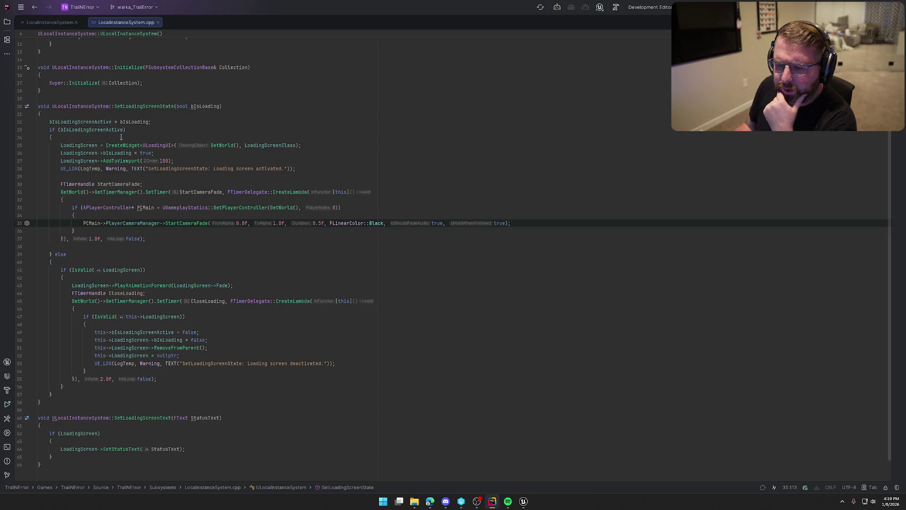
{"action": "scroll", "coordinate": [74, 270], "scroll_direction": "down", "scroll_amount": 1}
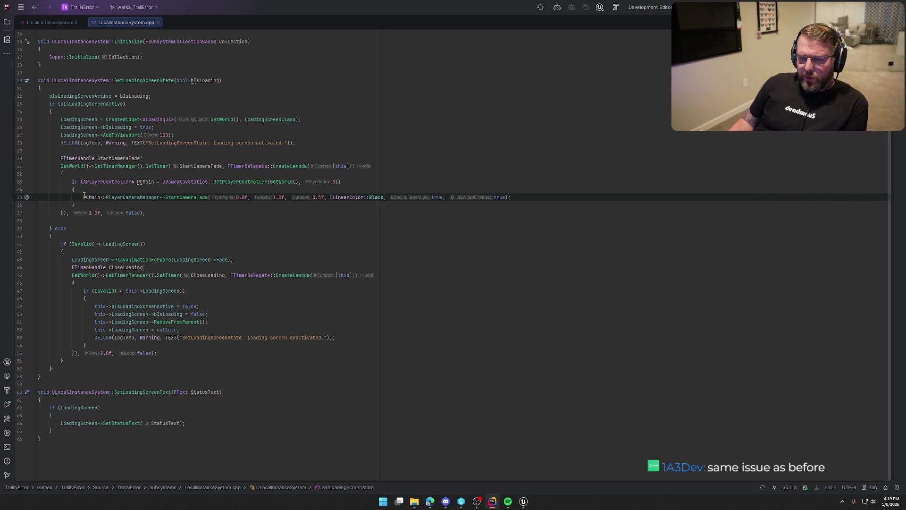
{"action": "left_click_drag", "start_coordinate": [83, 197], "coordinate": [511, 197]}
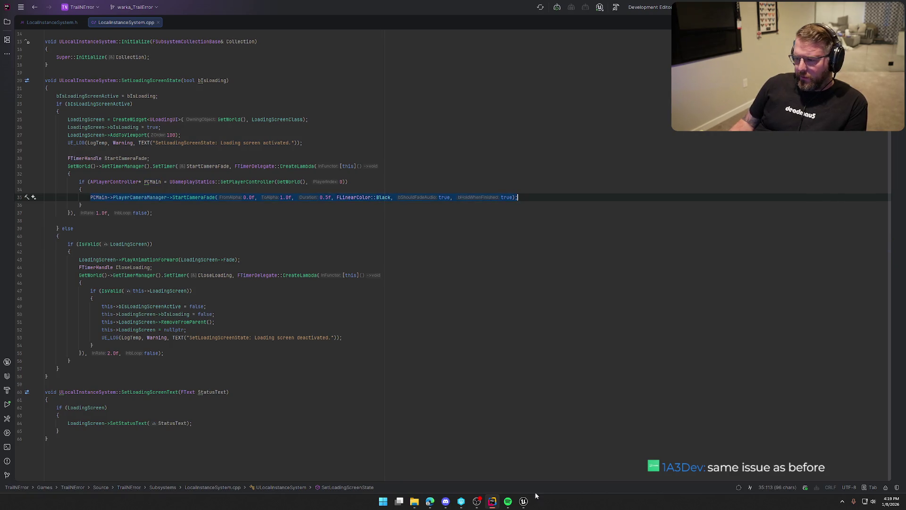
Step: Add a Get Player Controller node beside the Delay and loading-state nodes
{"action": "left_click", "coordinate": [523, 501]}
{"action": "scroll", "coordinate": [511, 339], "scroll_direction": "up", "scroll_amount": 3}
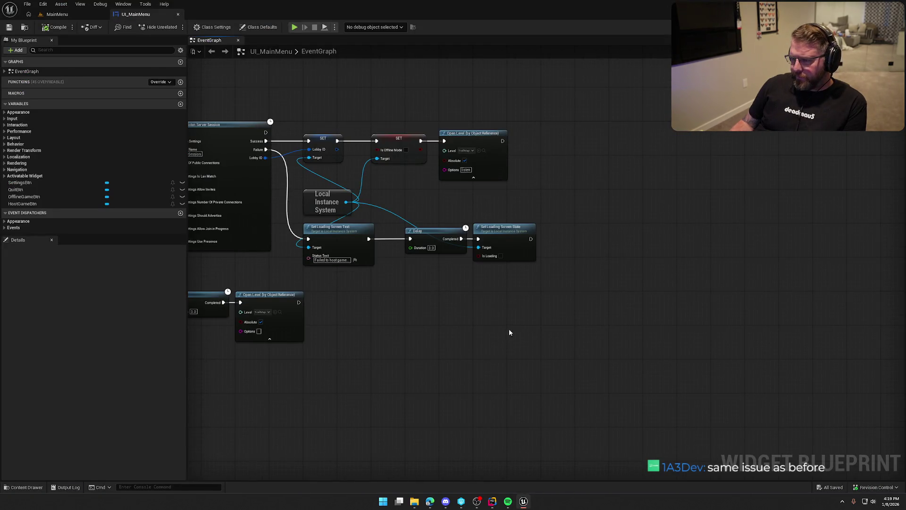
{"action": "left_click_drag", "start_coordinate": [509, 332], "coordinate": [420, 318]}
{"action": "scroll", "coordinate": [385, 228], "scroll_direction": "up", "scroll_amount": 2}
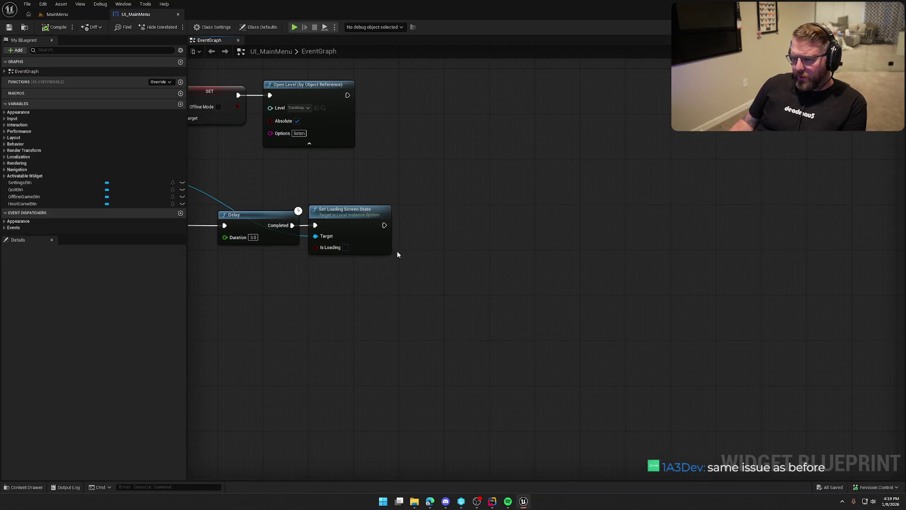
{"action": "right_click", "coordinate": [371, 269]}
{"action": "type", "text": "get player contro"}
{"action": "key", "text": "Return"}
Step: Get the Player Camera Manager from the player controller output
{"action": "left_click_drag", "start_coordinate": [391, 276], "coordinate": [416, 271]}
{"action": "type", "text": "start"}
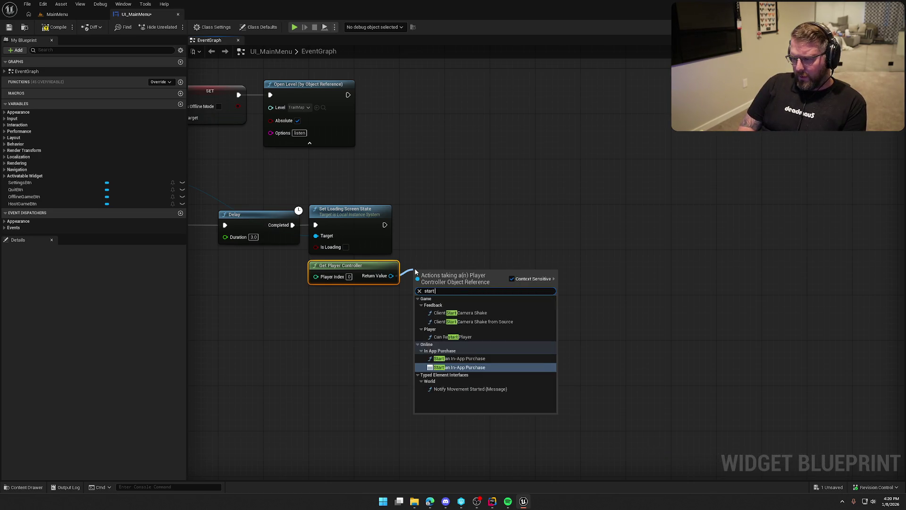
{"action": "key", "text": "ctrl+a"}
{"action": "type", "text": "camera fad"}
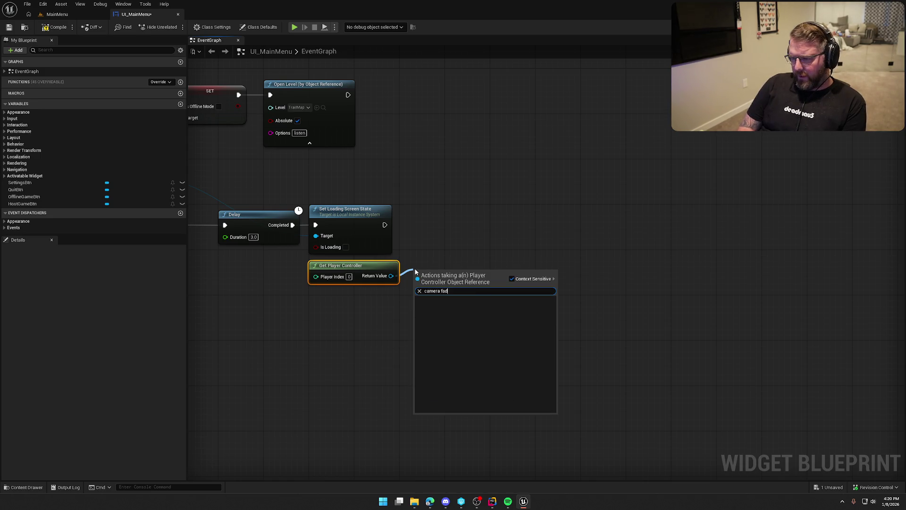
{"action": "key", "text": "Escape"}
{"action": "left_click_drag", "start_coordinate": [392, 276], "coordinate": [429, 275]}
{"action": "type", "text": "get caa"}
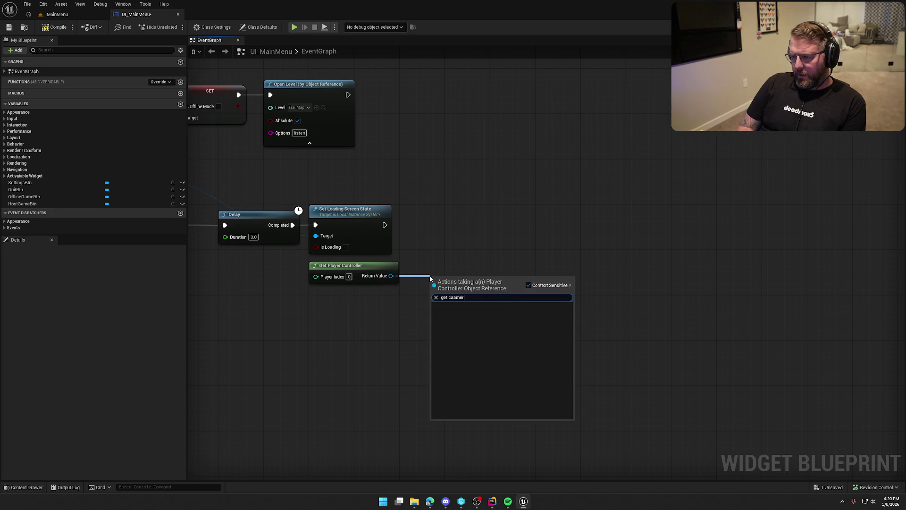
{"action": "key", "text": "BackSpace"}
{"action": "type", "text": "mera manager"}
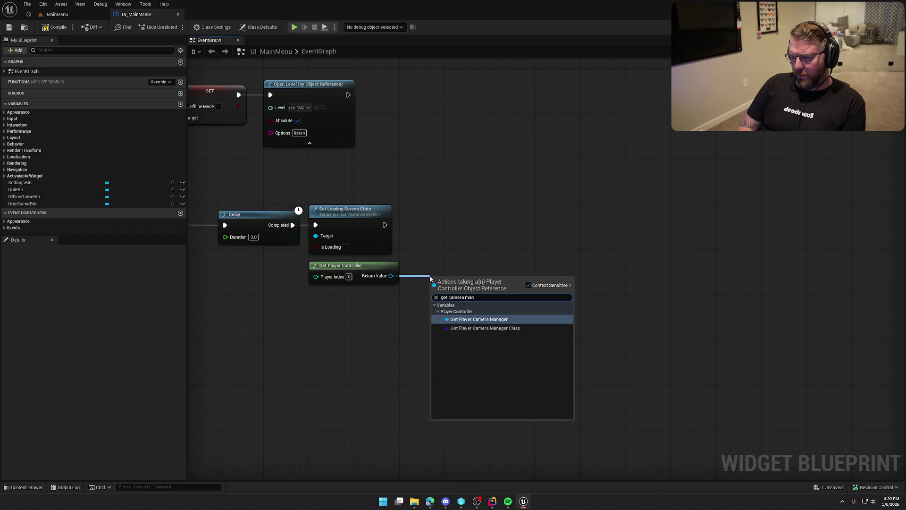
{"action": "key", "text": "Return"}
Step: Add Start Camera Fade after Set Loading Screen State and arrange the three fade nodes
{"action": "key", "text": "alt+Tab"}
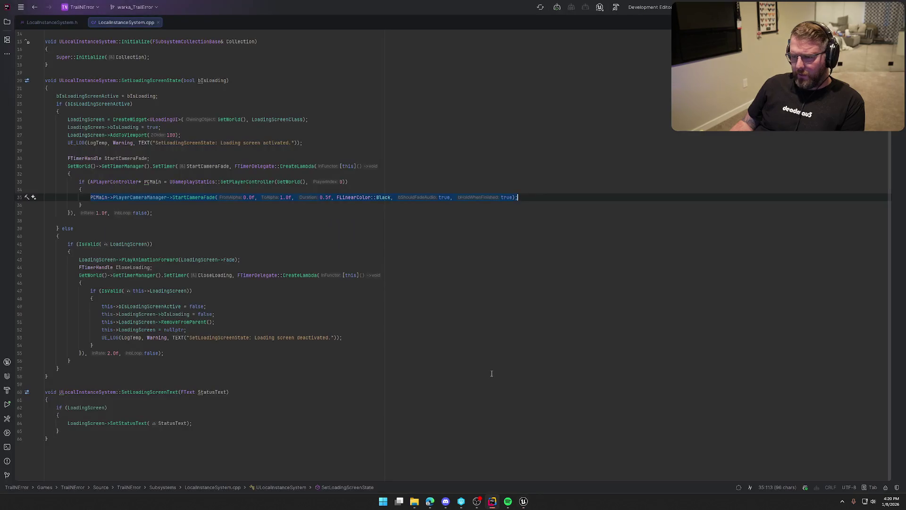
{"action": "key", "text": "alt+Tab"}
{"action": "mouse_move", "coordinate": [516, 279]}
{"action": "left_mouse_down"}
{"action": "mouse_move", "coordinate": [538, 275]}
{"action": "mouse_move", "coordinate": [541, 264]}
{"action": "left_mouse_up"}
{"action": "type", "text": "setr"}
{"action": "type", "text": "tart cam"}
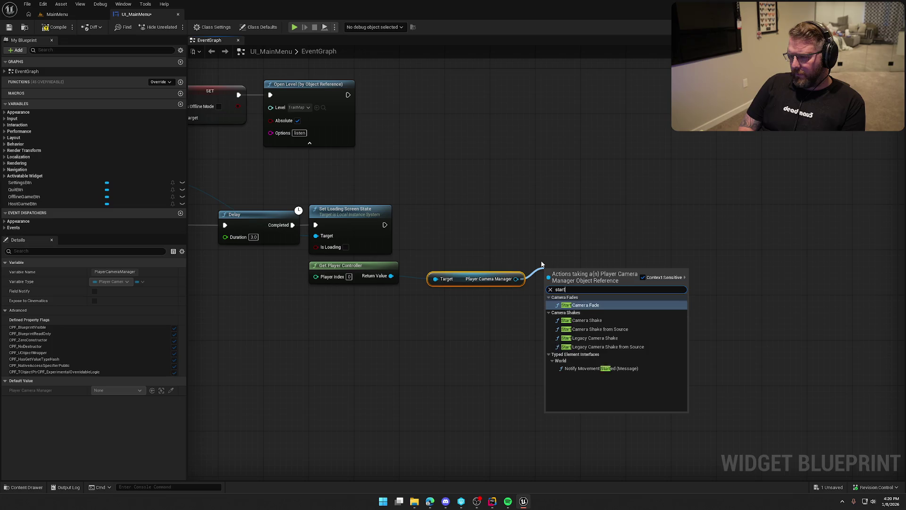
{"action": "key", "text": "Return"}
{"action": "left_click_drag", "start_coordinate": [548, 287], "coordinate": [385, 225]}
{"action": "mouse_move", "coordinate": [332, 268]}
{"action": "left_mouse_down"}
{"action": "mouse_move", "coordinate": [471, 322]}
{"action": "mouse_move", "coordinate": [443, 270]}
{"action": "mouse_move", "coordinate": [576, 406]}
{"action": "left_mouse_up"}
{"action": "left_click", "coordinate": [564, 268], "text": "ctrl"}
{"action": "left_click_drag", "start_coordinate": [562, 267], "coordinate": [467, 206]}
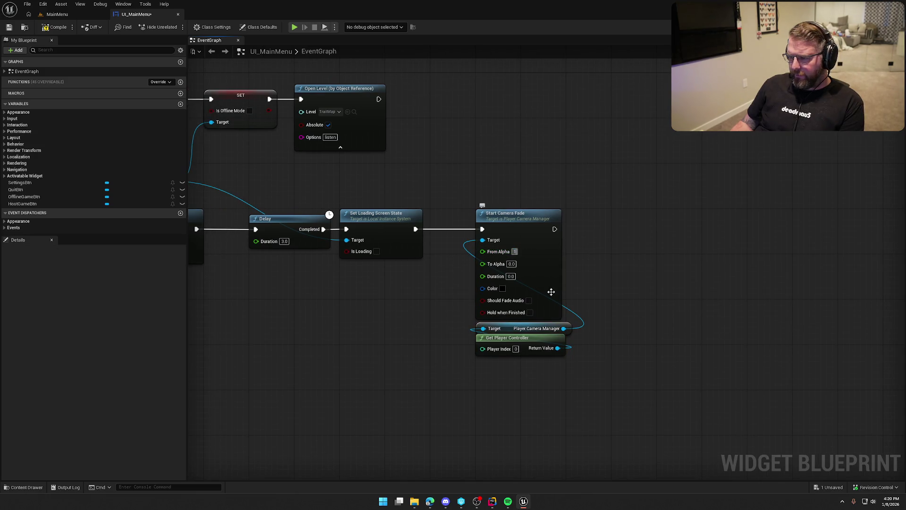
Step: Set the Start Camera Fade duration to 0.5, matching the code, and return to MainMenu
{"action": "key", "text": "alt+Tab"}
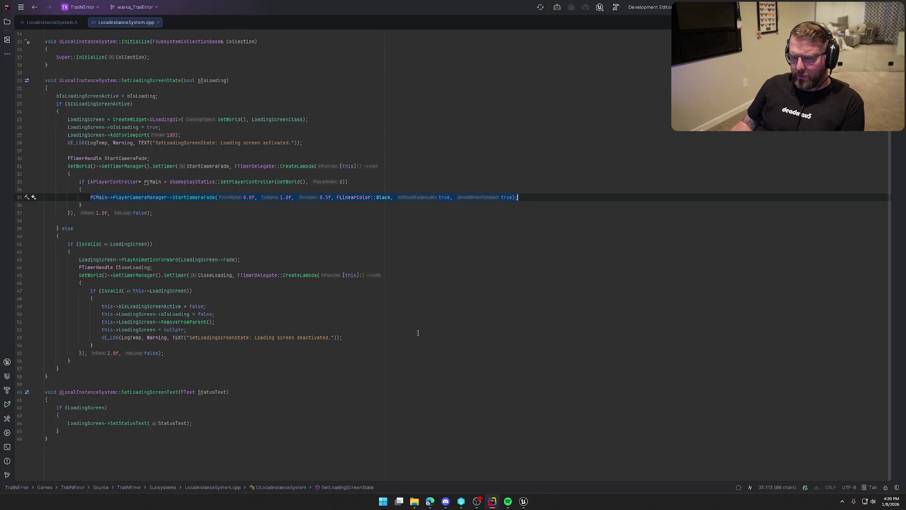
{"action": "key", "text": "alt+Tab"}
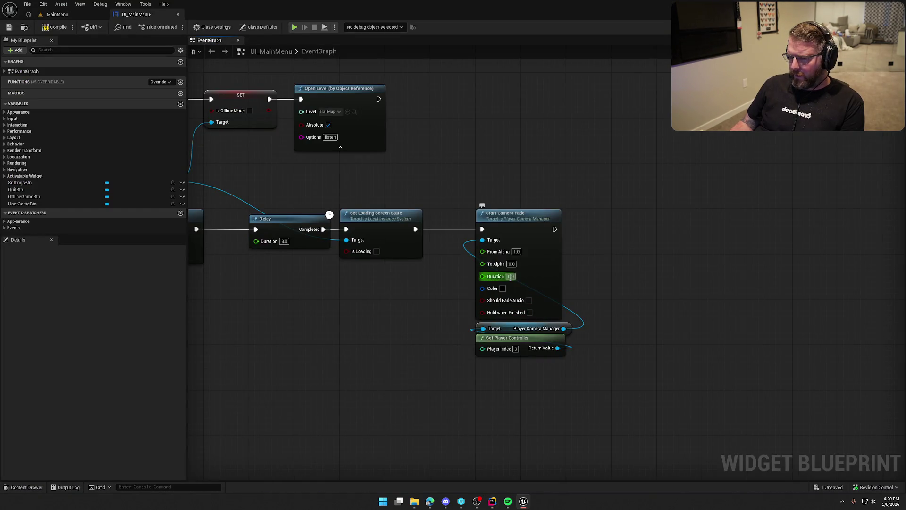
{"action": "type", "text": "0.5"}
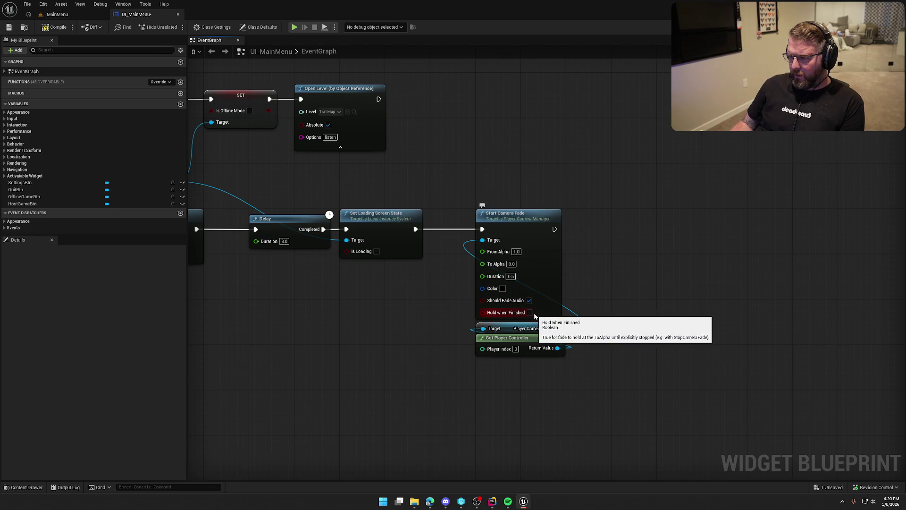
{"action": "key", "text": "alt+Tab"}
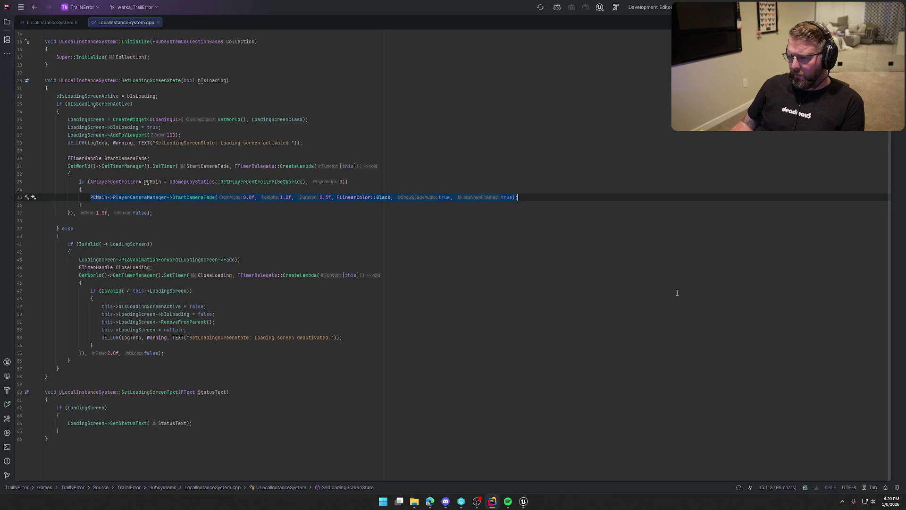
{"action": "key", "text": "alt+Tab"}
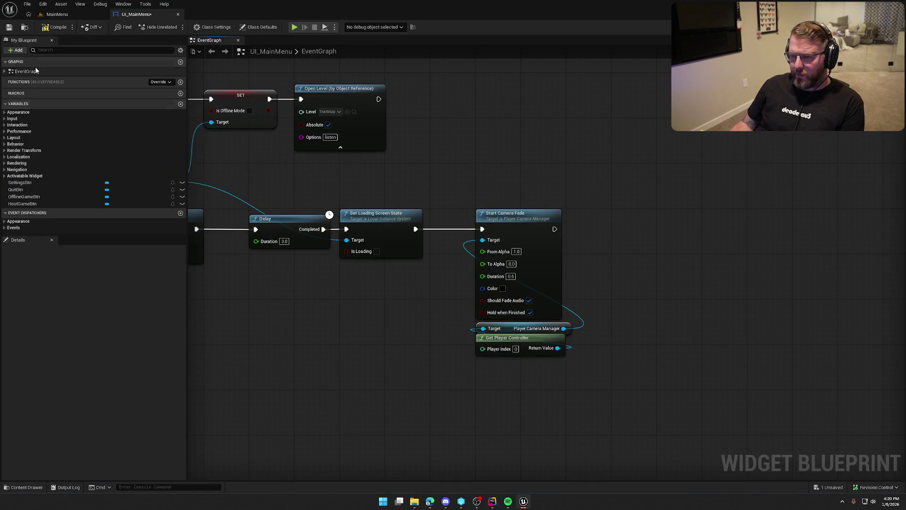
{"action": "left_click", "coordinate": [59, 15]}
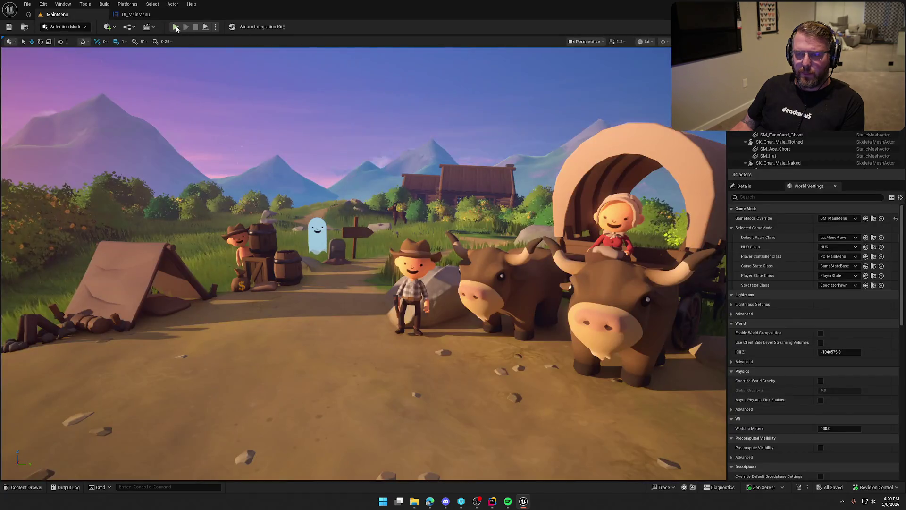
{"action": "left_click", "coordinate": [185, 23]}
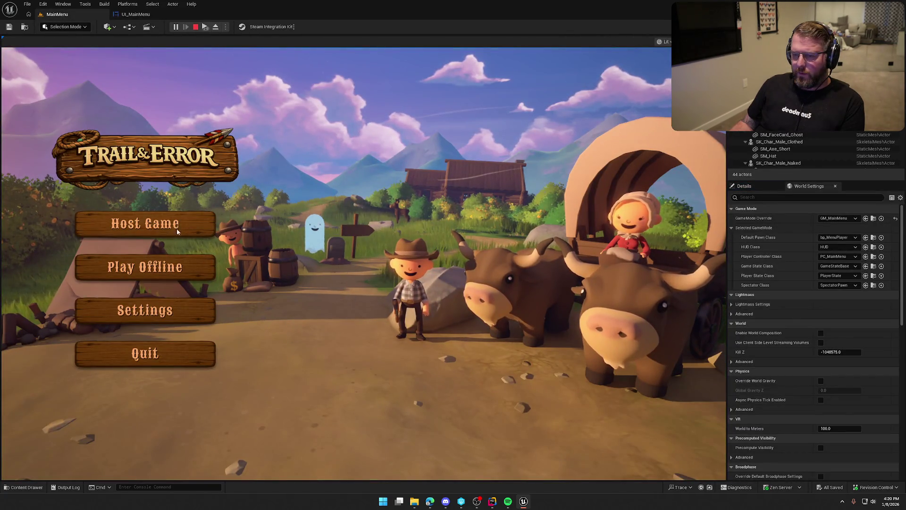
{"action": "left_click", "coordinate": [176, 229]}
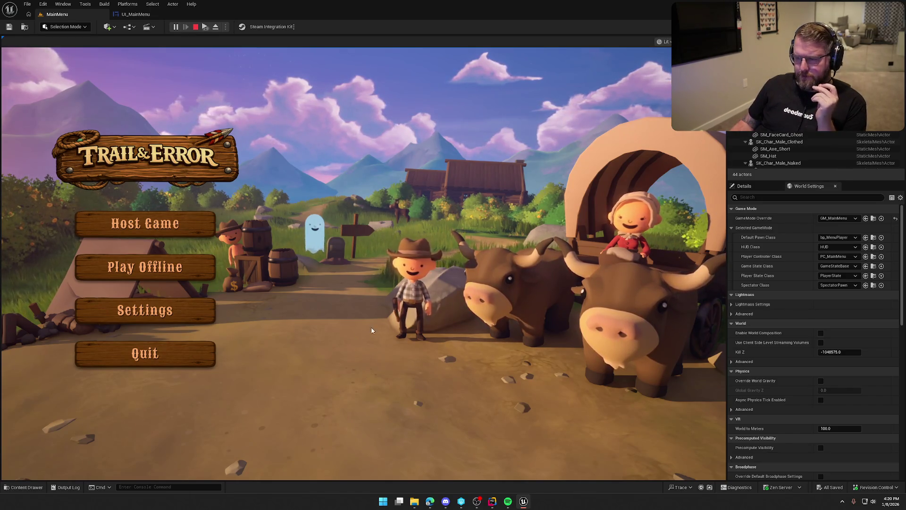
{"action": "left_click", "coordinate": [198, 277]}
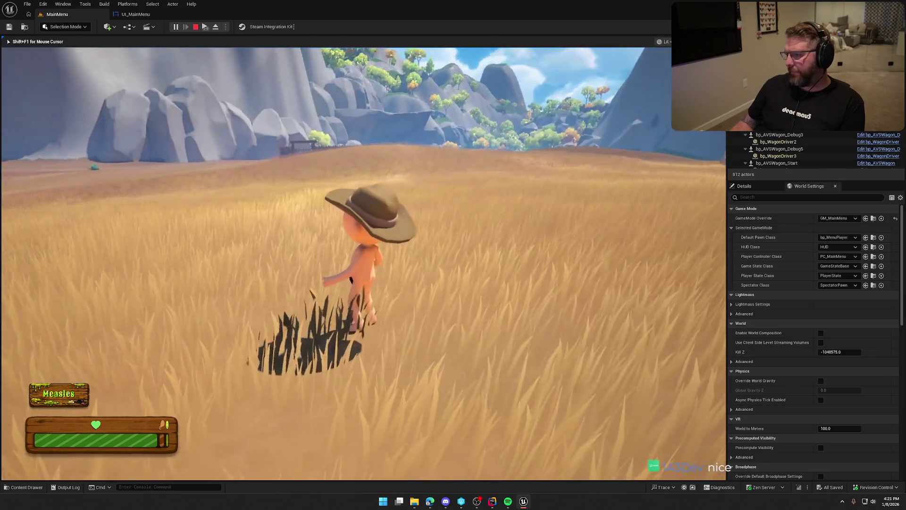
{"action": "key", "text": "shift"}
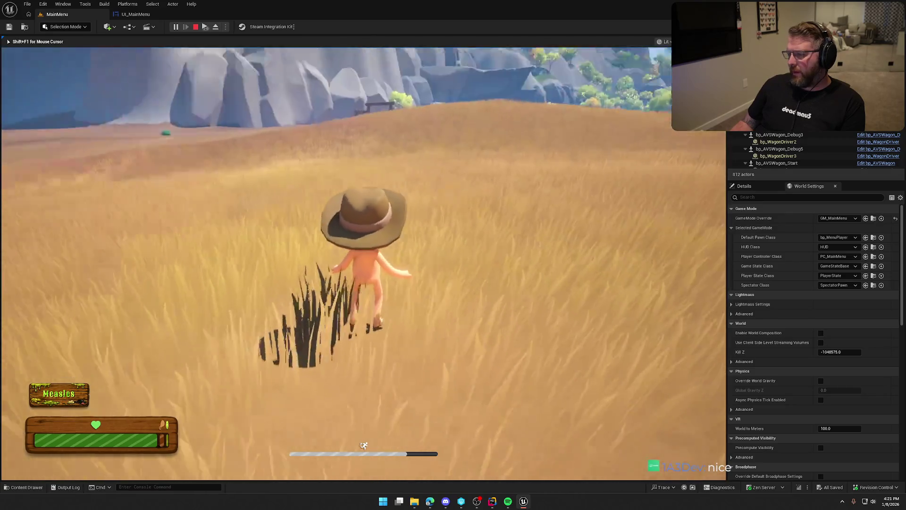
{"action": "key", "text": "Escape"}
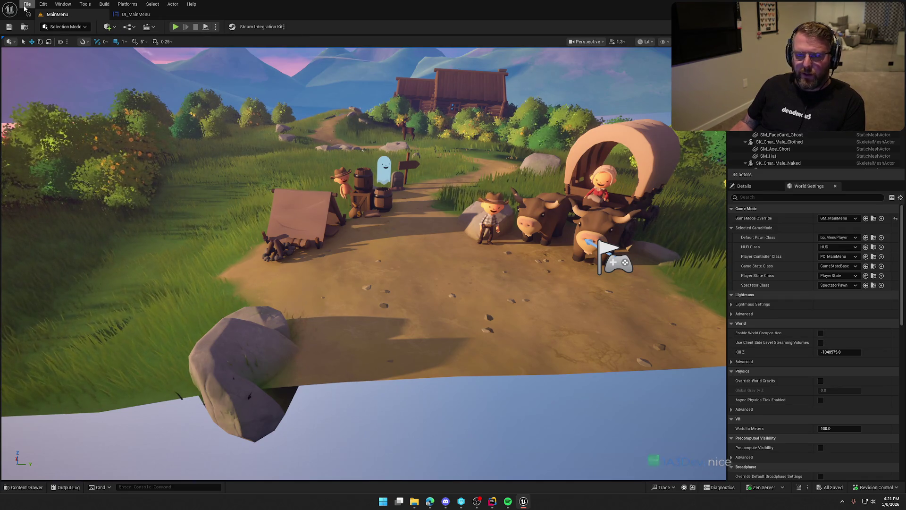
Step: In Project Settings > Maps & Modes, choose MainMenu for Editor Startup Map and Game Default Map
{"action": "left_click", "coordinate": [43, 4]}
{"action": "left_click", "coordinate": [53, 116]}
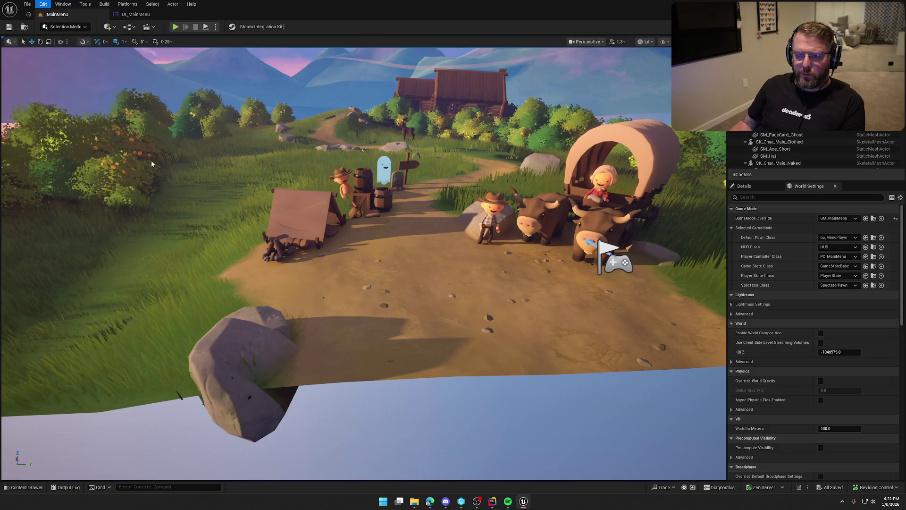
{"action": "left_click", "coordinate": [26, 93]}
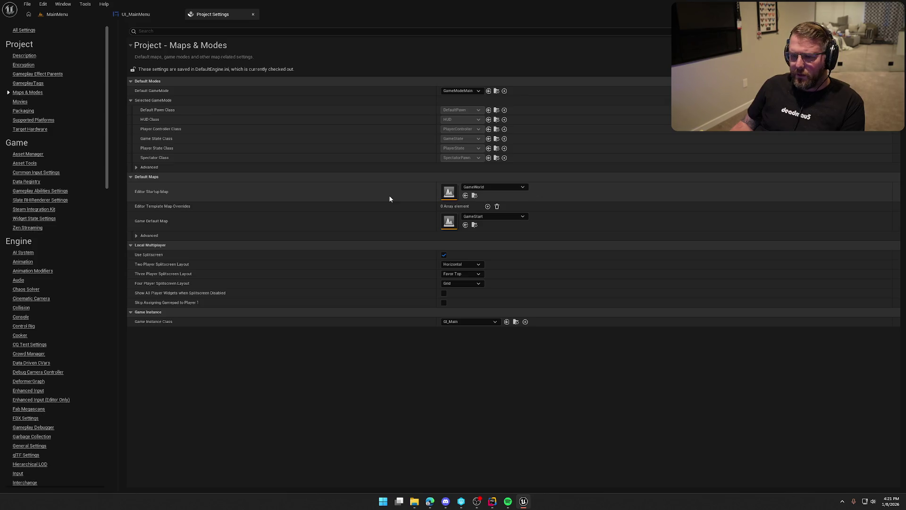
{"action": "left_click", "coordinate": [492, 188]}
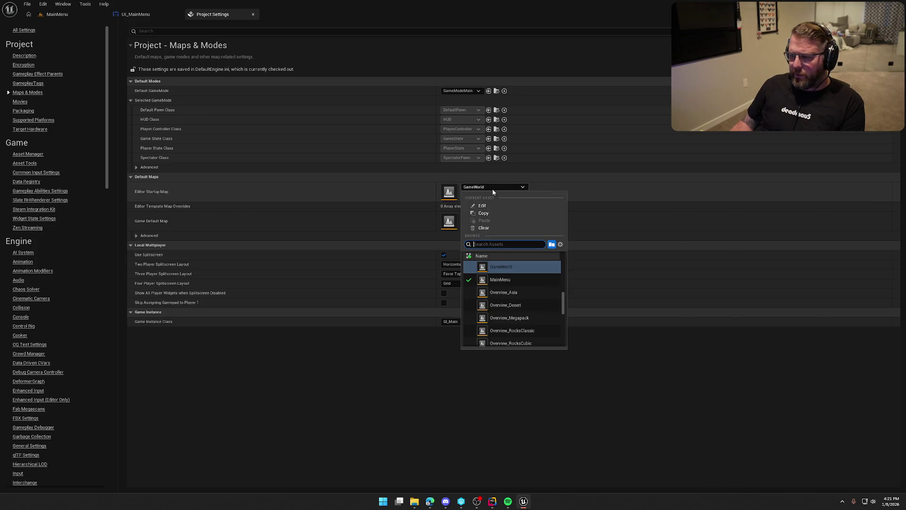
{"action": "left_click", "coordinate": [515, 284]}
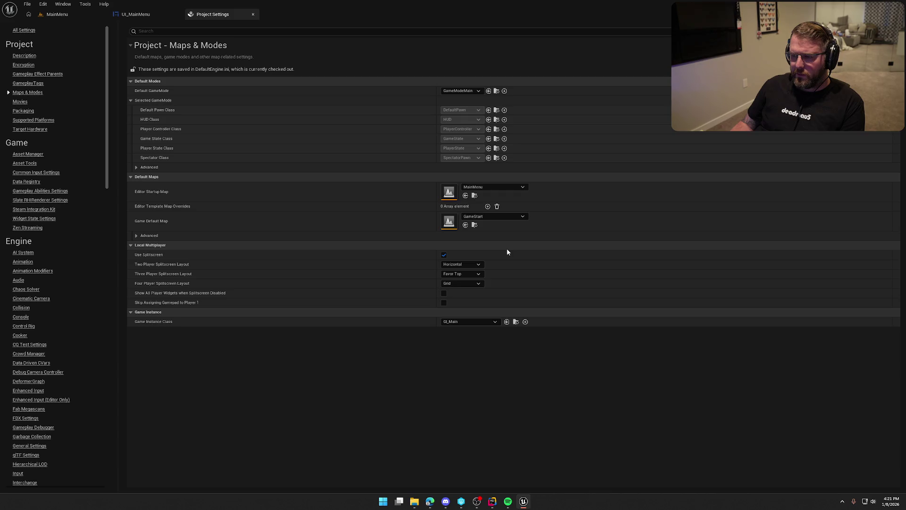
{"action": "left_click", "coordinate": [486, 186]}
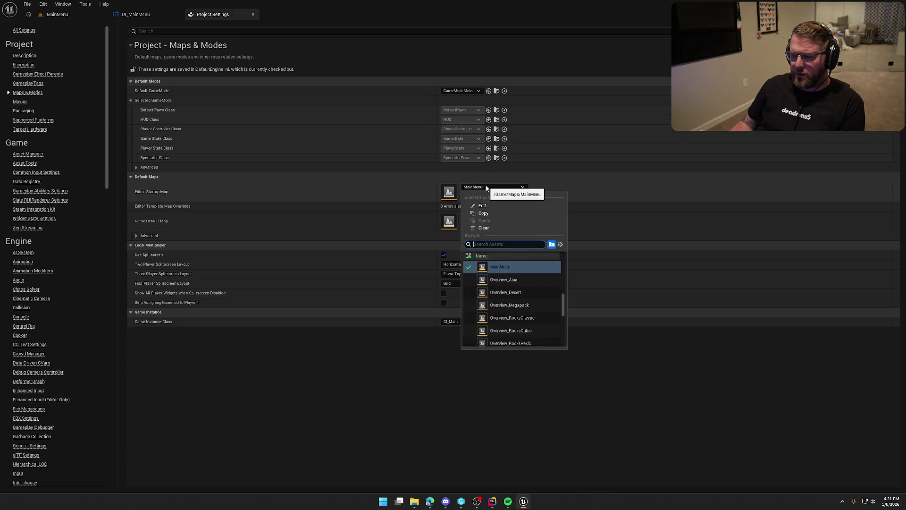
{"action": "key", "text": "Escape"}
{"action": "left_click", "coordinate": [493, 217]}
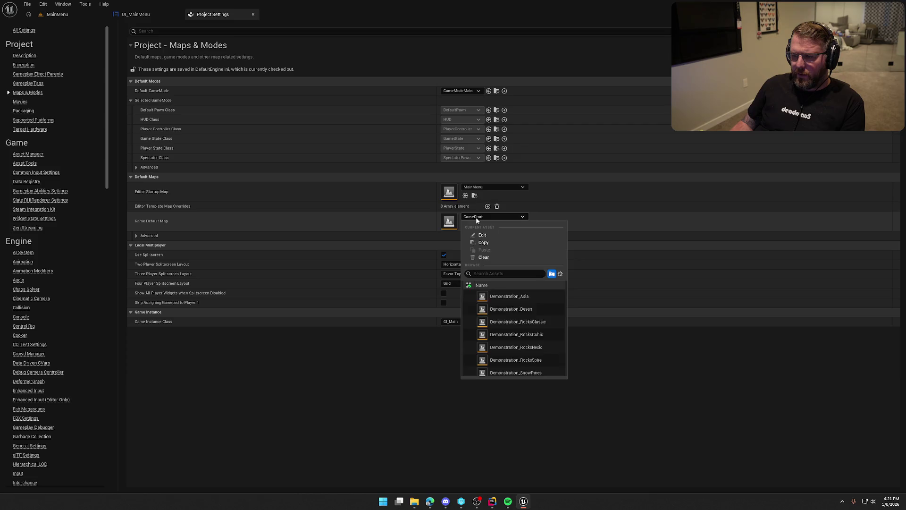
{"action": "left_click", "coordinate": [521, 324]}
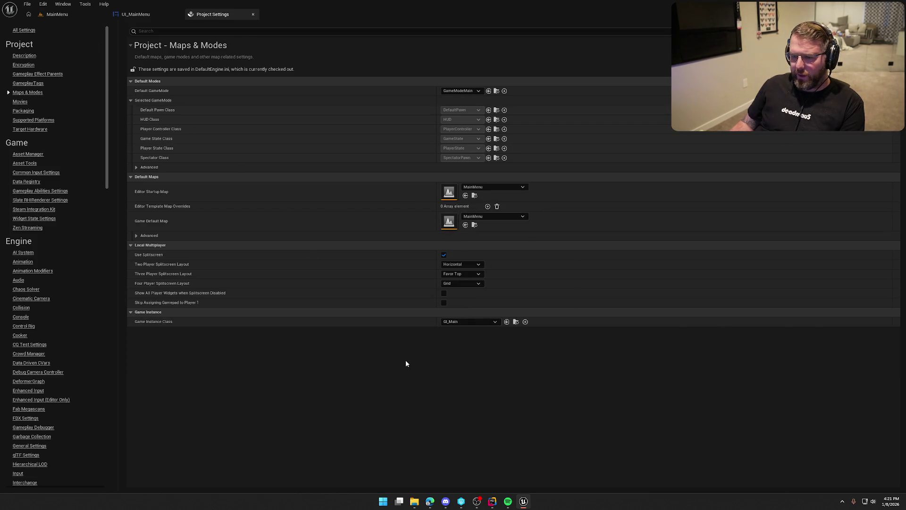
{"action": "left_click", "coordinate": [253, 15]}
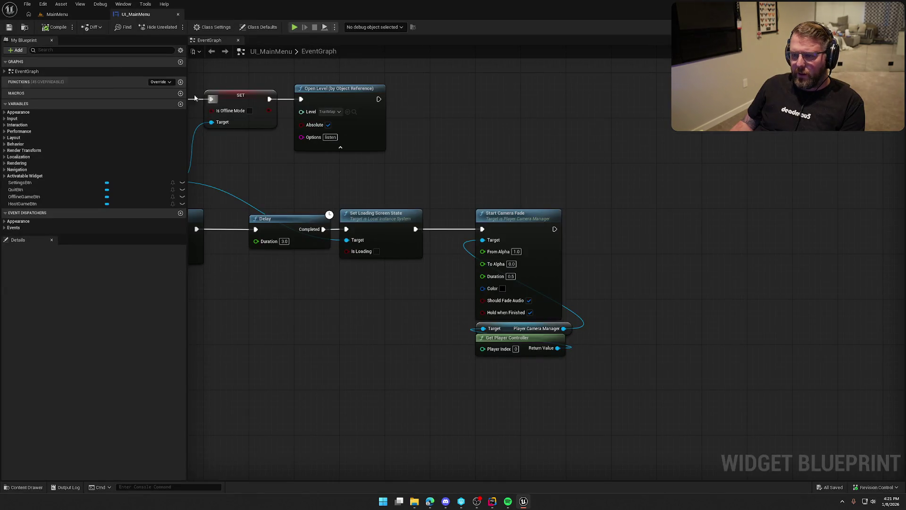
Step: Delete the GameStart level from the Maps folder
{"action": "left_click", "coordinate": [57, 14]}
{"action": "key", "text": "ctrl+space"}
{"action": "left_click", "coordinate": [144, 361]}
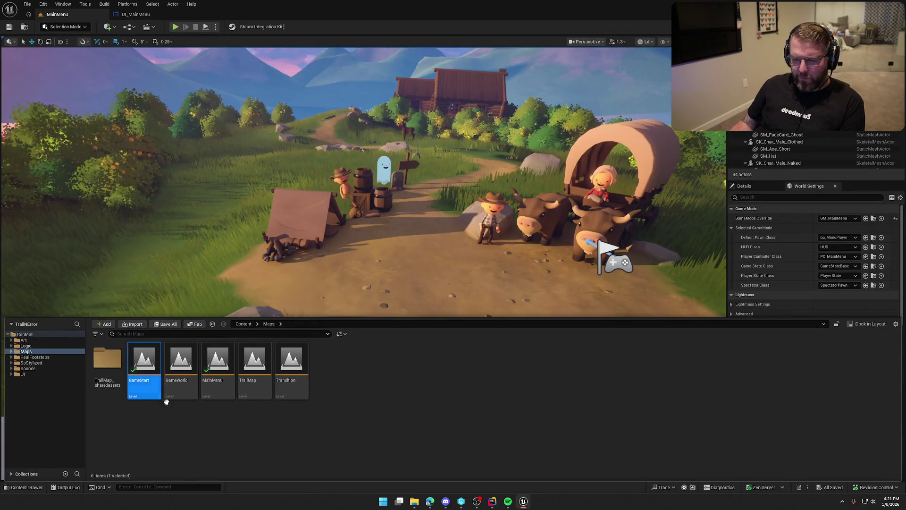
{"action": "key", "text": "Delete"}
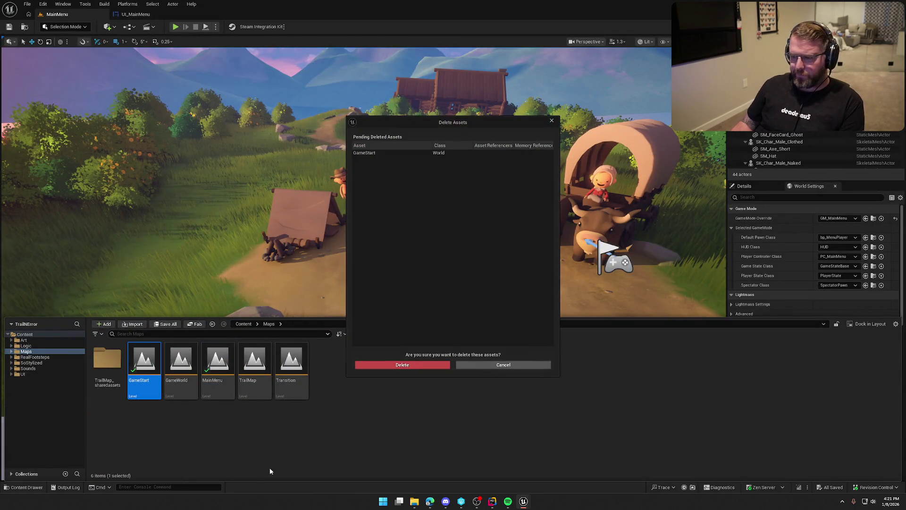
{"action": "left_click", "coordinate": [398, 369]}
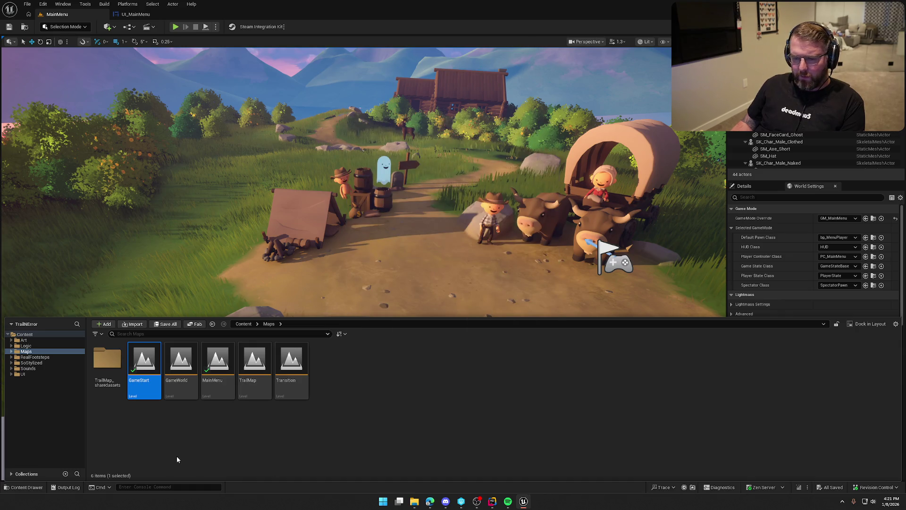
Step: Delete the Logic/GameObjects/GameStart folder along with its assets
{"action": "left_click", "coordinate": [26, 345]}
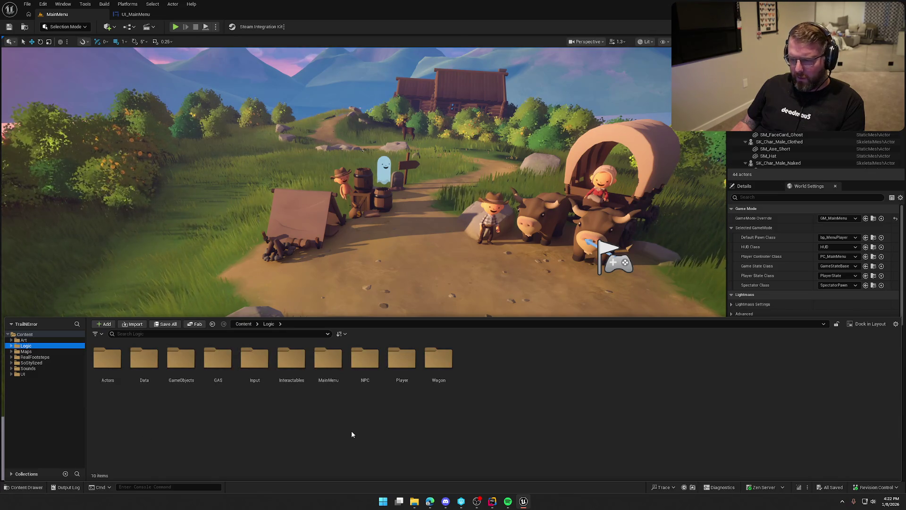
{"action": "double_click", "coordinate": [181, 358]}
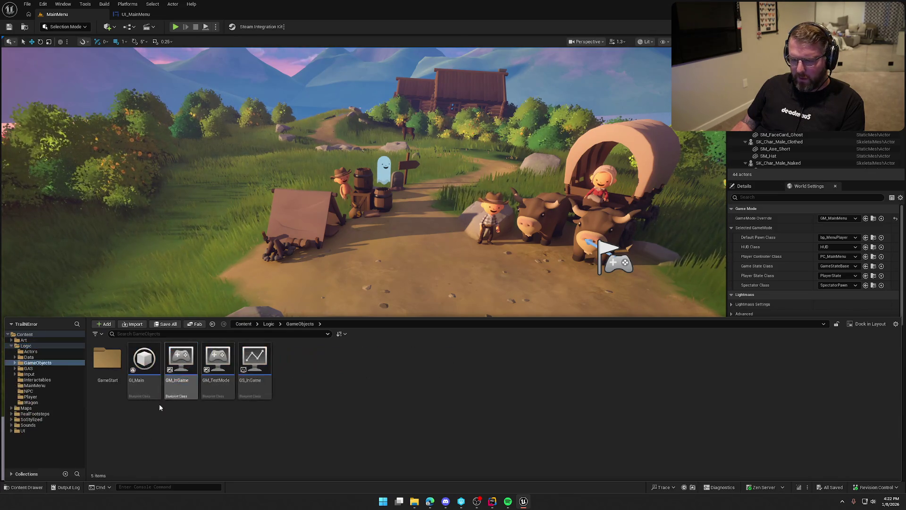
{"action": "double_click", "coordinate": [107, 358]}
{"action": "left_click", "coordinate": [43, 363]}
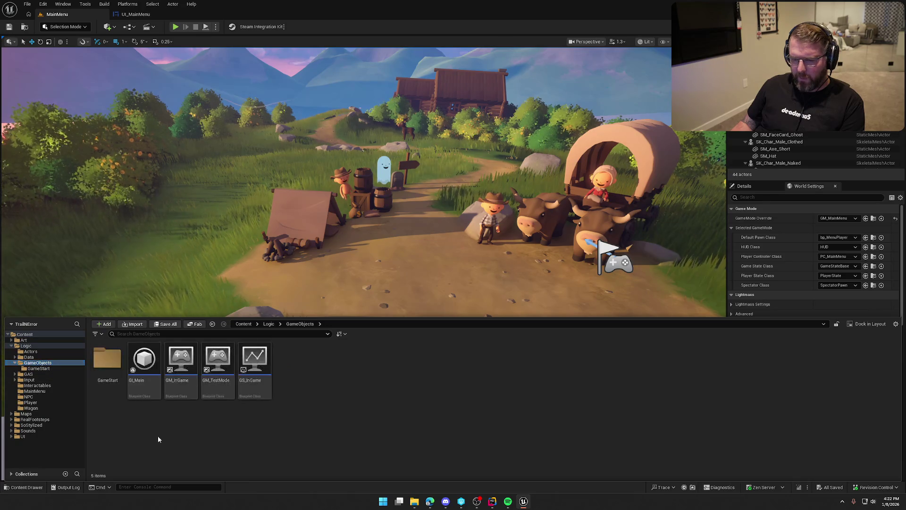
{"action": "key", "text": "Delete"}
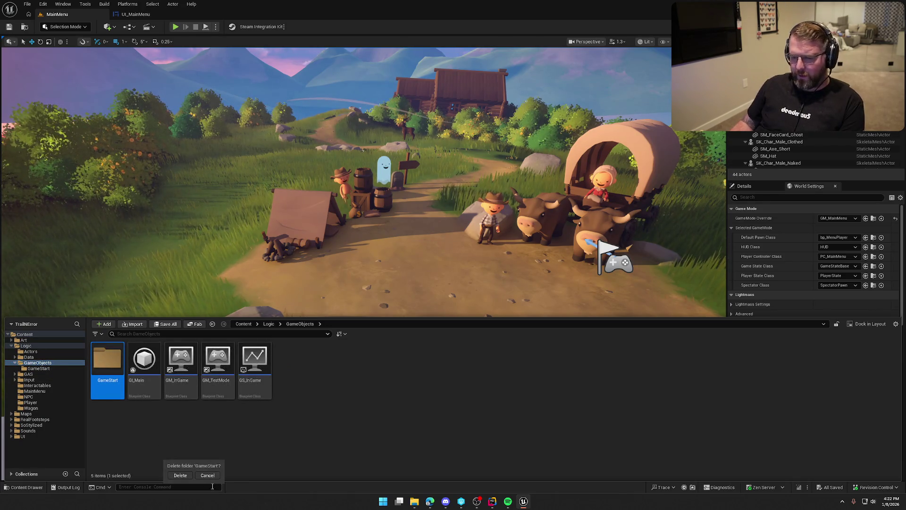
{"action": "left_click", "coordinate": [186, 476]}
{"action": "left_click", "coordinate": [380, 365]}
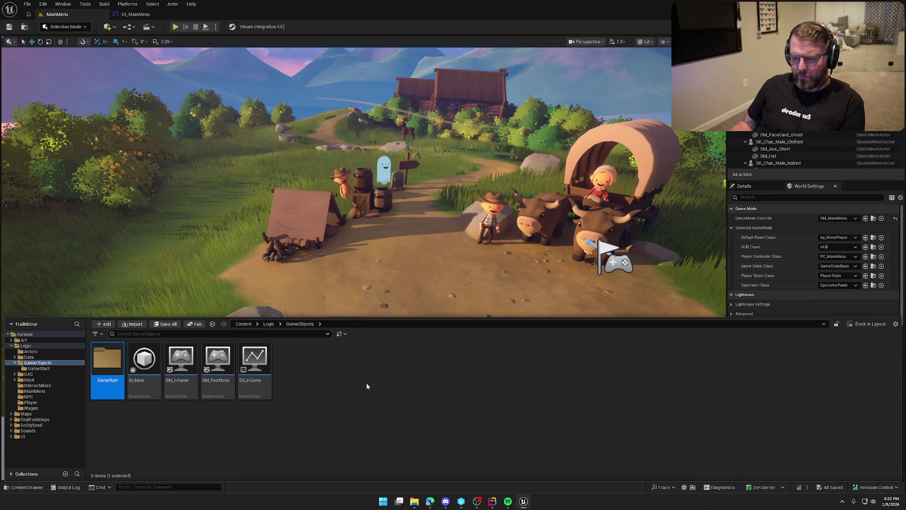
Step: Open the Enum_Biomes enumeration from the Data/Enums folder
{"action": "left_click", "coordinate": [28, 357]}
{"action": "left_click", "coordinate": [107, 363]}
{"action": "double_click", "coordinate": [107, 363]}
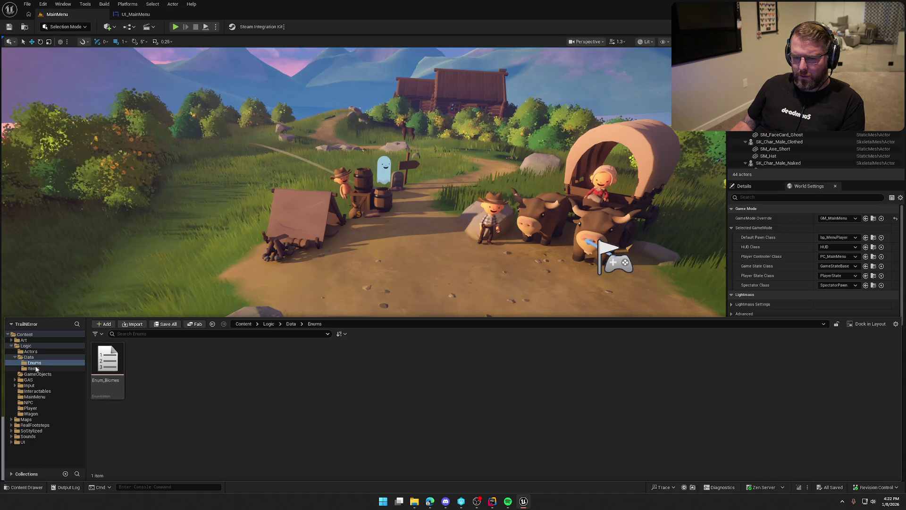
{"action": "left_click", "coordinate": [33, 369]}
{"action": "left_click", "coordinate": [34, 363]}
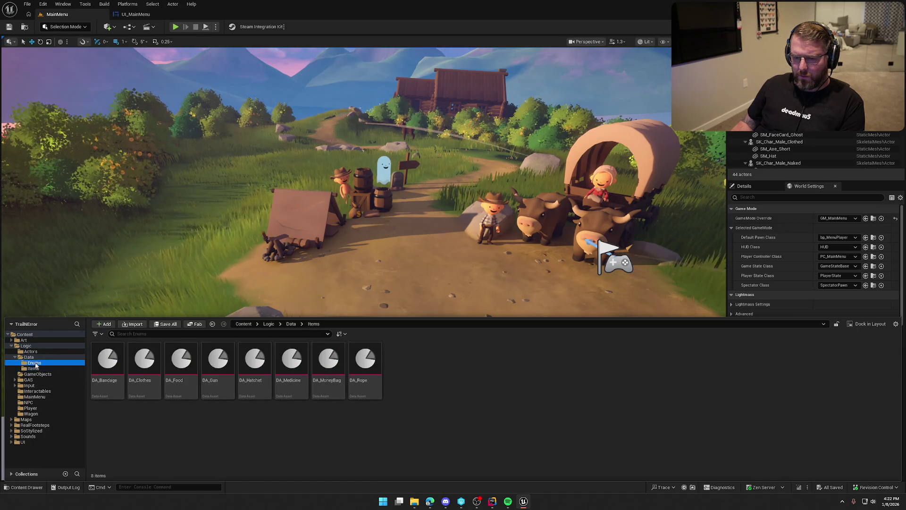
{"action": "left_click", "coordinate": [112, 367]}
{"action": "double_click", "coordinate": [112, 366]}
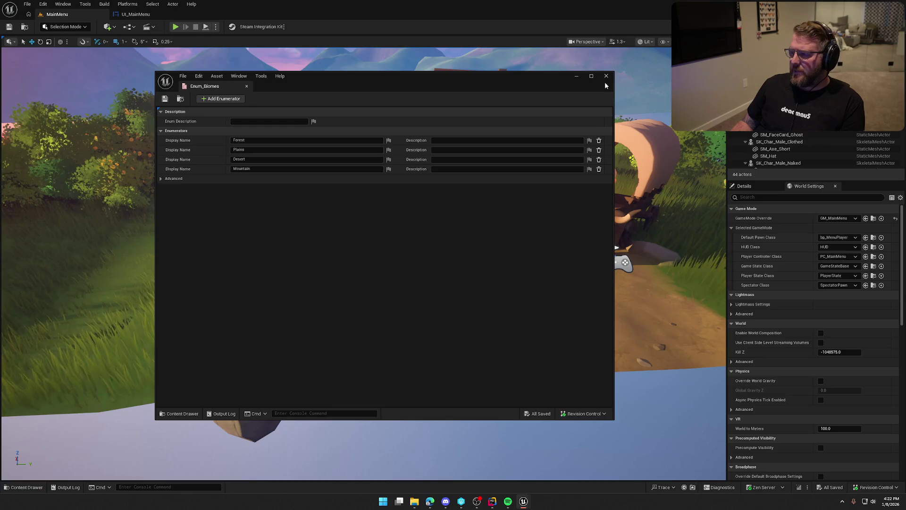
{"action": "left_click", "coordinate": [492, 501]}
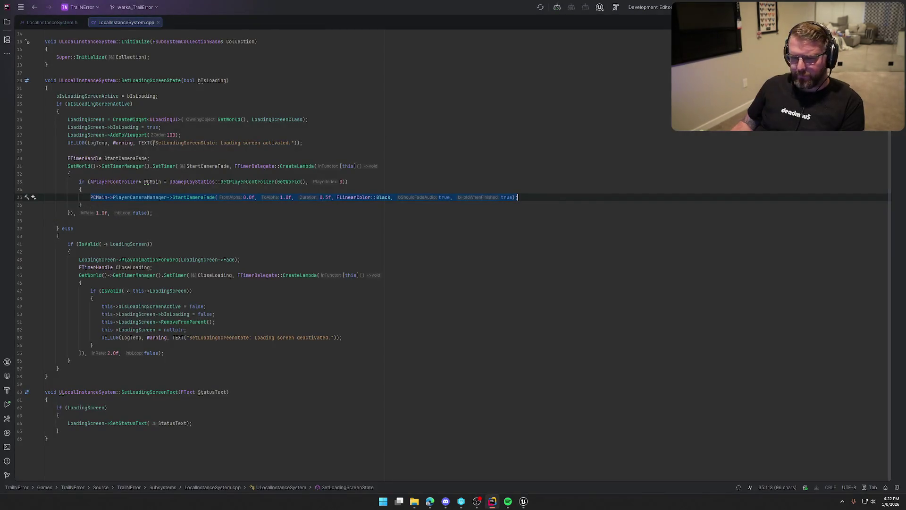
Step: Close both LocalInstanceSystem tabs and open TrailNErrorData.h from the Solution view
{"action": "middle_click", "coordinate": [113, 22]}
{"action": "middle_click", "coordinate": [61, 22]}
{"action": "key", "text": "alt+1"}
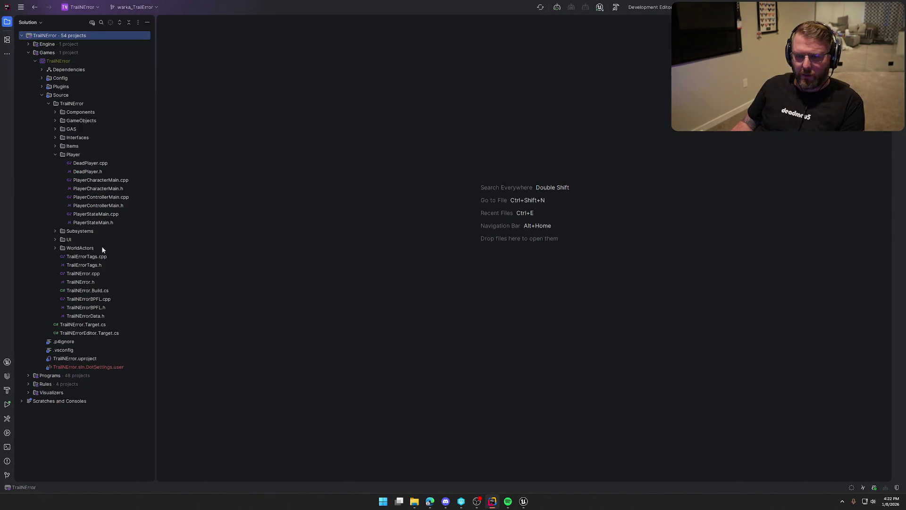
{"action": "double_click", "coordinate": [101, 316]}
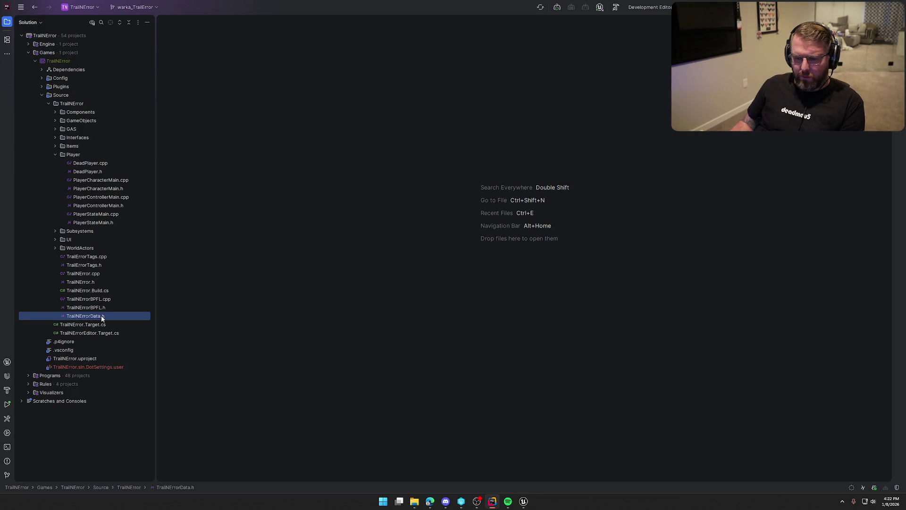
{"action": "key", "text": "alt+1"}
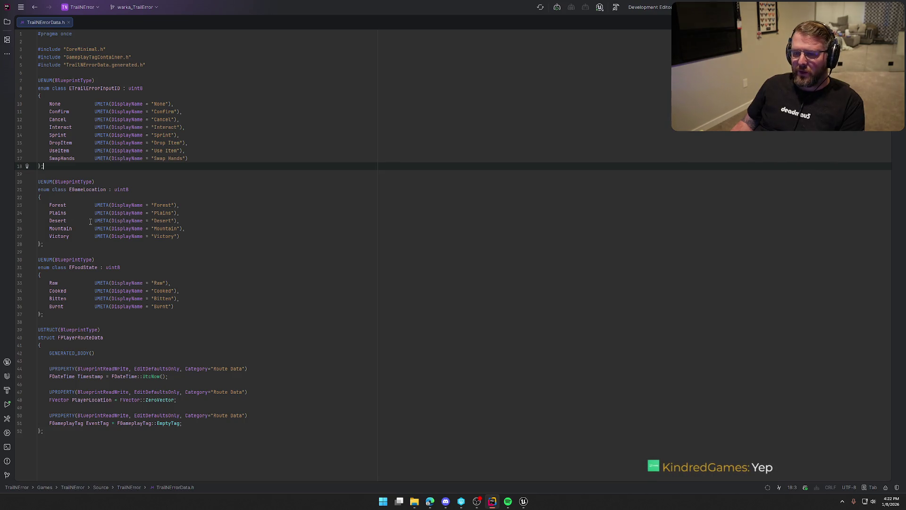
Step: Select the EGameLocation entries Forest through Victory to compare with Enum_Biomes
{"action": "left_click", "coordinate": [69, 236]}
{"action": "left_click", "coordinate": [49, 194], "text": "shift"}
{"action": "mouse_move", "coordinate": [523, 503]}
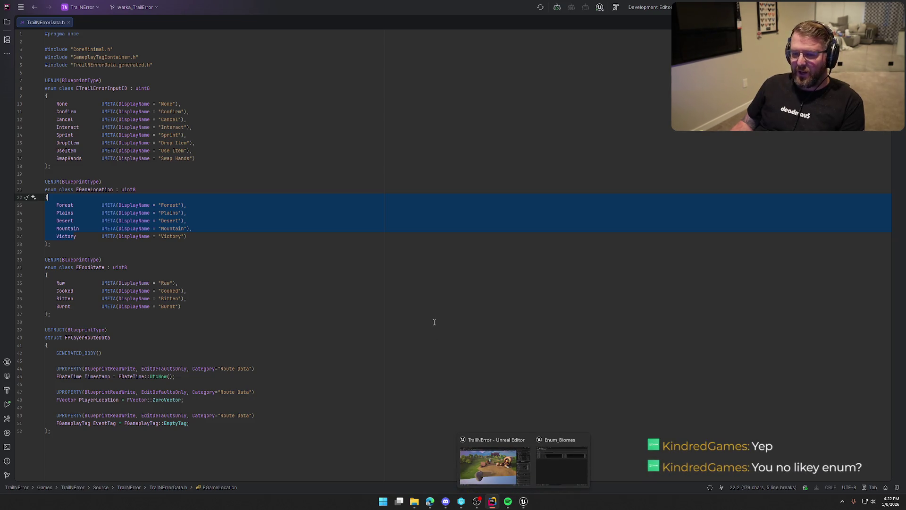
{"action": "left_click", "coordinate": [526, 338]}
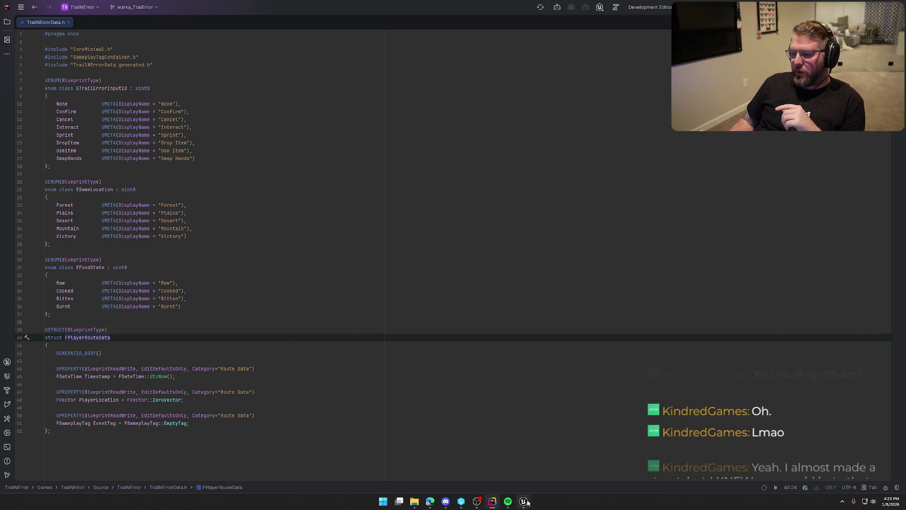
{"action": "mouse_move", "coordinate": [523, 501]}
{"action": "left_click", "coordinate": [560, 460]}
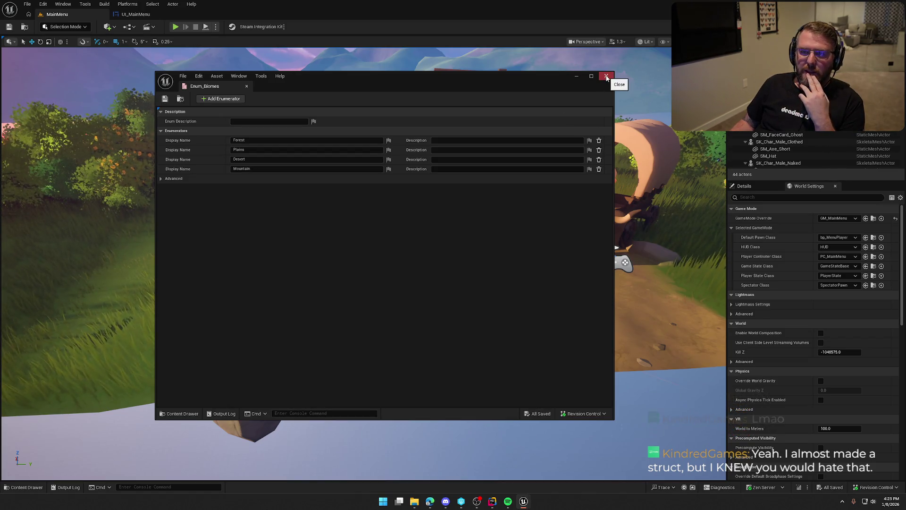
Step: Close the Enum_Biomes editor window and go back to TrailNErrorData.h in Rider
{"action": "left_click", "coordinate": [606, 77]}
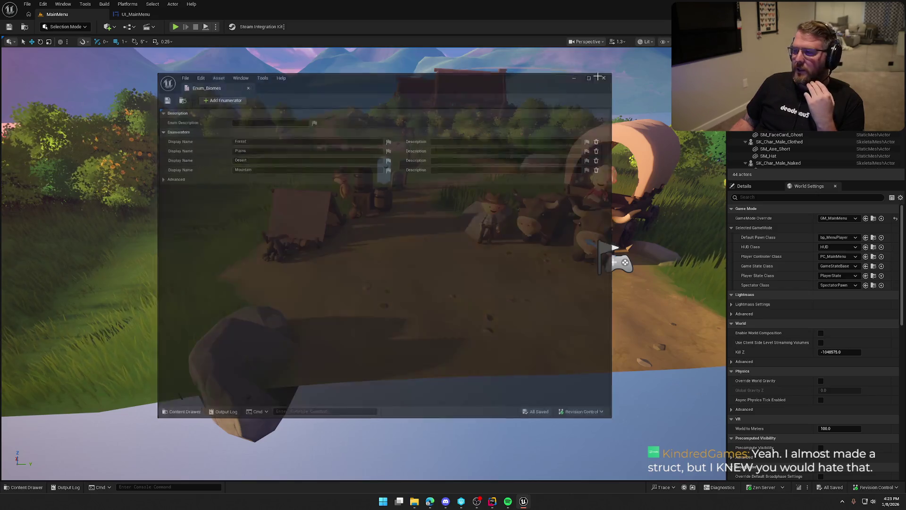
{"action": "left_click", "coordinate": [490, 503]}
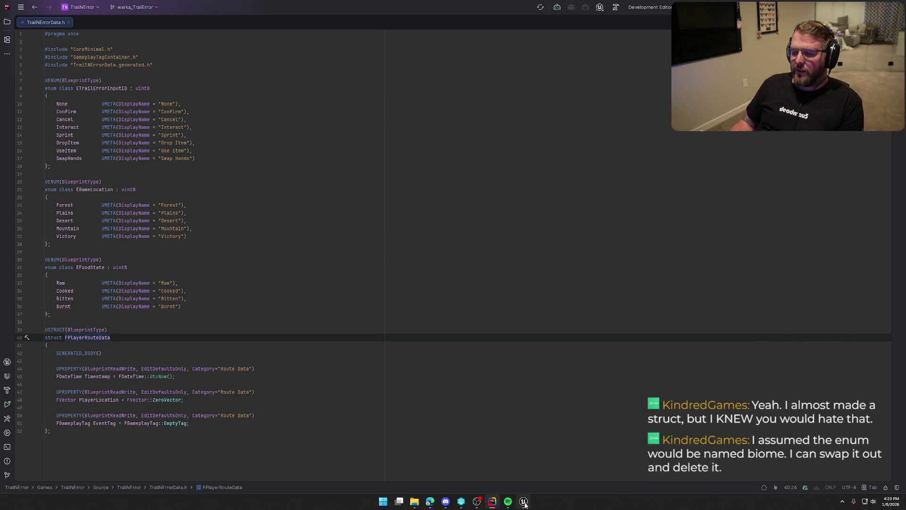
Step: Show Unreal's Content Drawer at Logic/Data/Enums containing Enum_Biomes
{"action": "key", "text": "alt+Tab"}
{"action": "key", "text": "ctrl+space"}
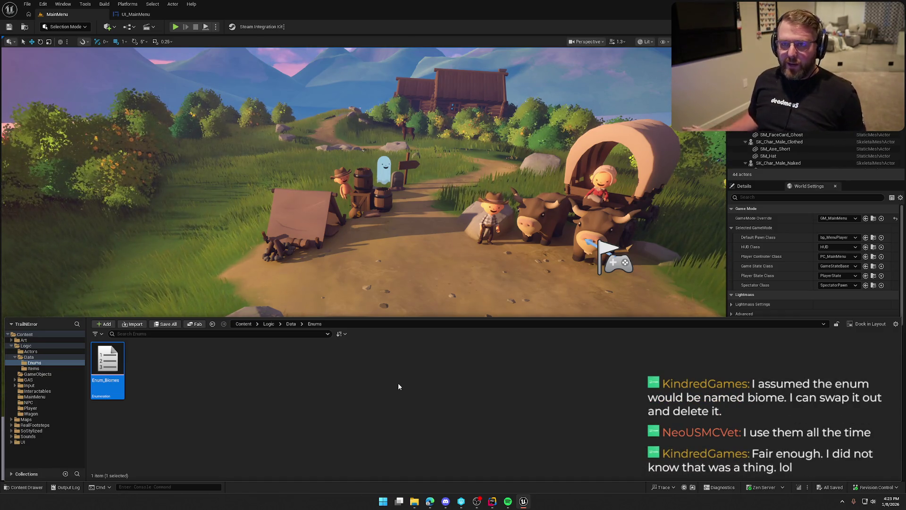
Step: Return to Rider showing TrailNErrorData.h
{"action": "left_click", "coordinate": [490, 501]}
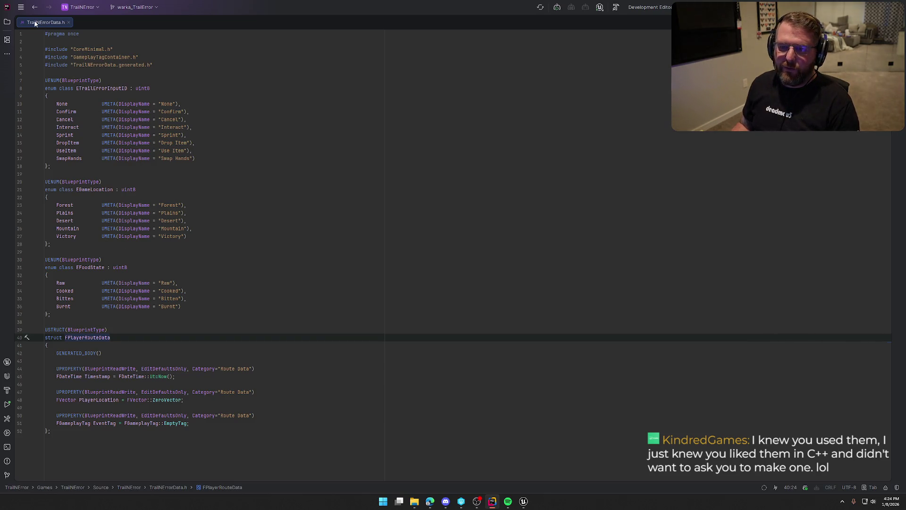
{"action": "left_click", "coordinate": [7, 21]}
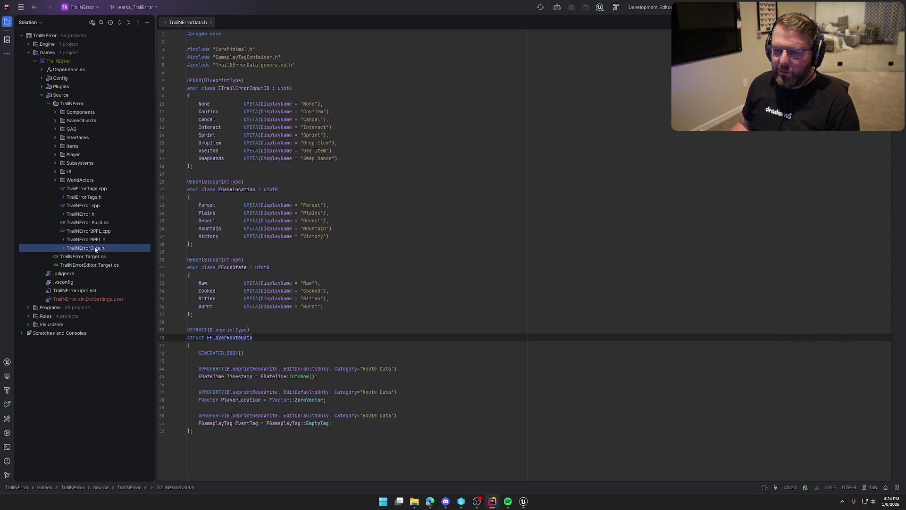
{"action": "left_click", "coordinate": [7, 22]}
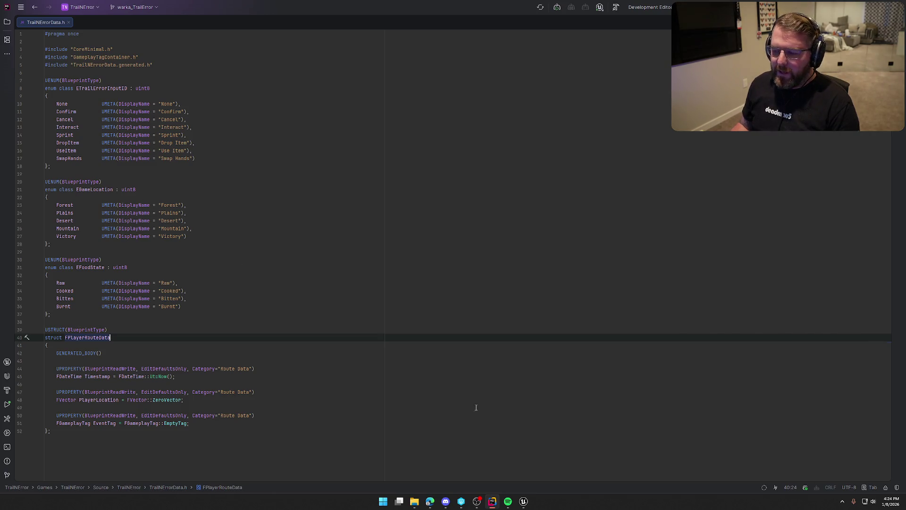
{"action": "left_click", "coordinate": [523, 500]}
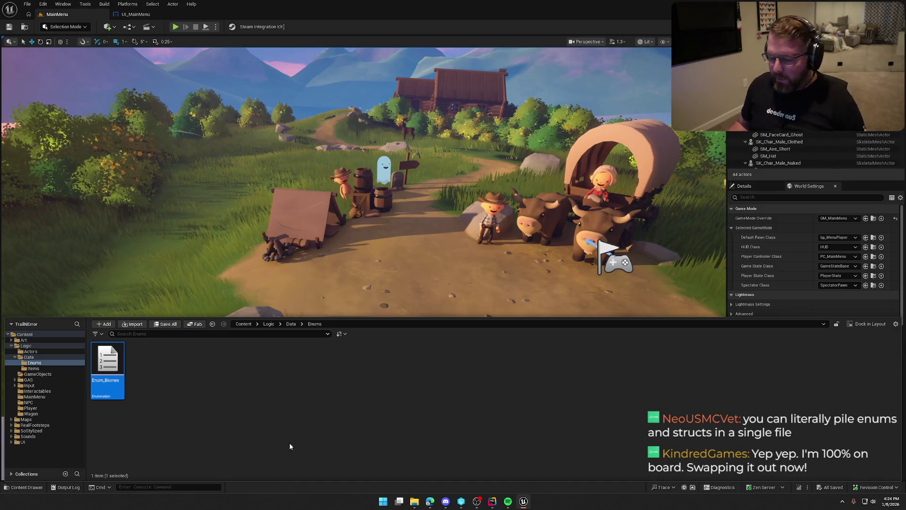
{"action": "key", "text": "alt+Tab"}
{"action": "left_click", "coordinate": [88, 191]}
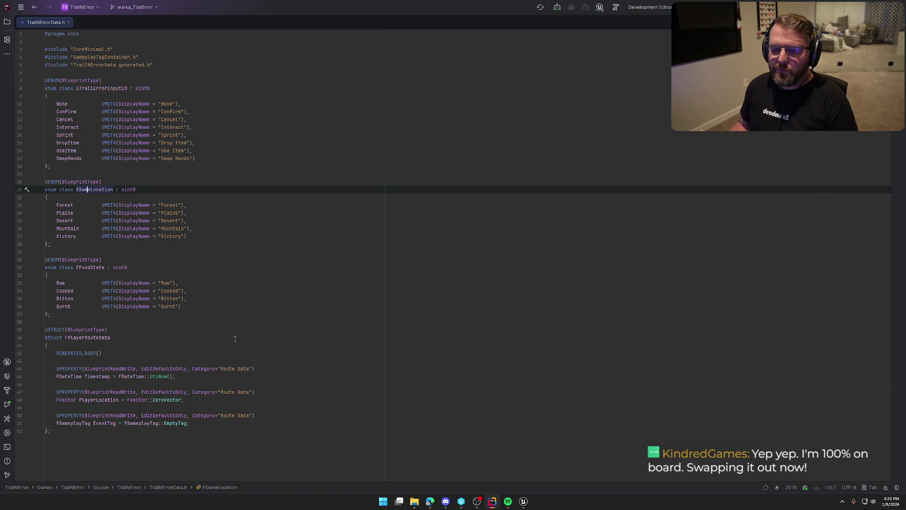
Step: Select the Victory line in Rider, then return to the Unreal editor
{"action": "left_click", "coordinate": [60, 237]}
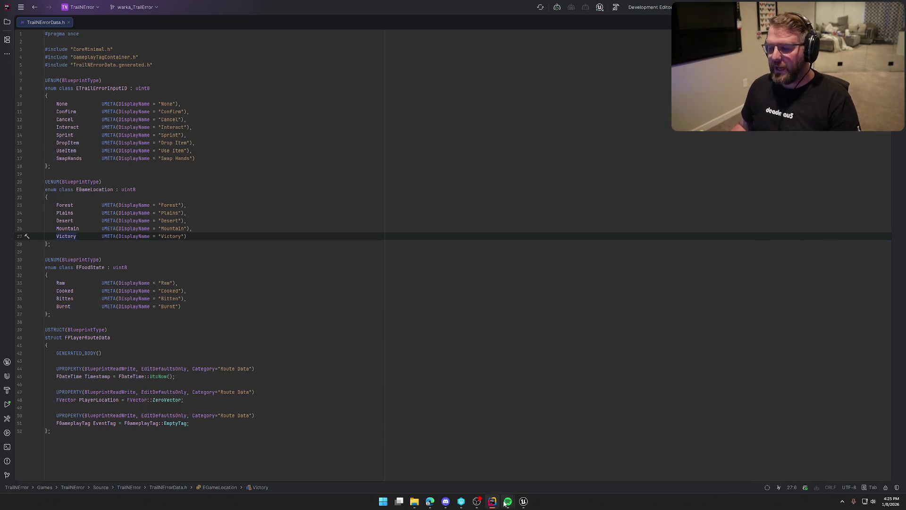
{"action": "left_click", "coordinate": [523, 501]}
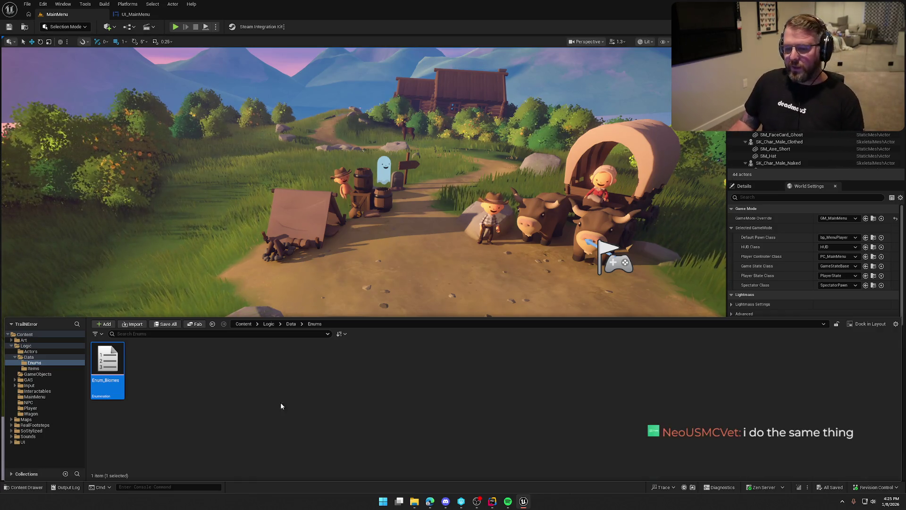
Step: Select Enum_Biomes, then open Logic/Data/Items with its eight DA_ data assets
{"action": "left_click", "coordinate": [308, 419]}
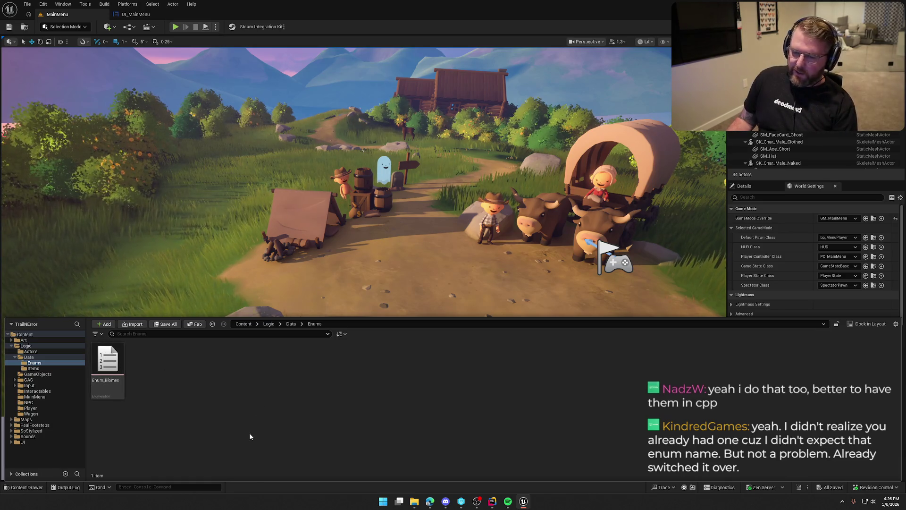
{"action": "left_click", "coordinate": [103, 379]}
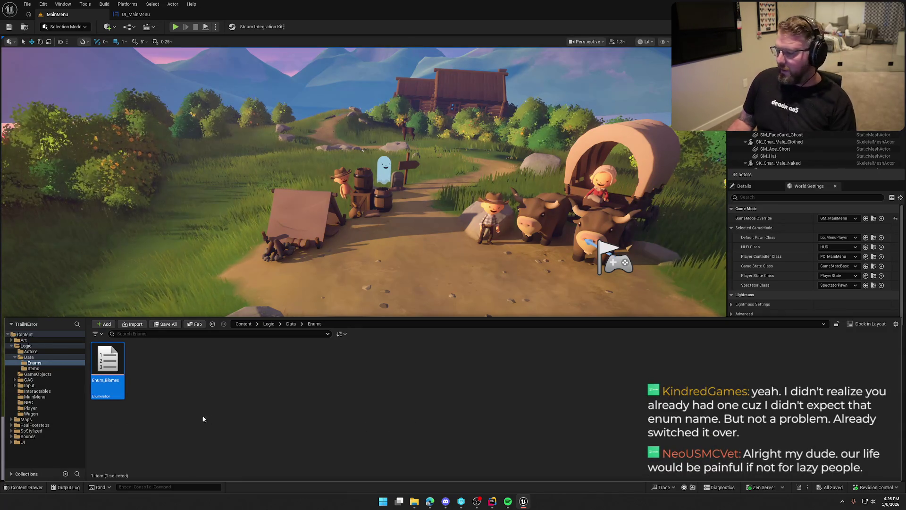
{"action": "left_click", "coordinate": [56, 368]}
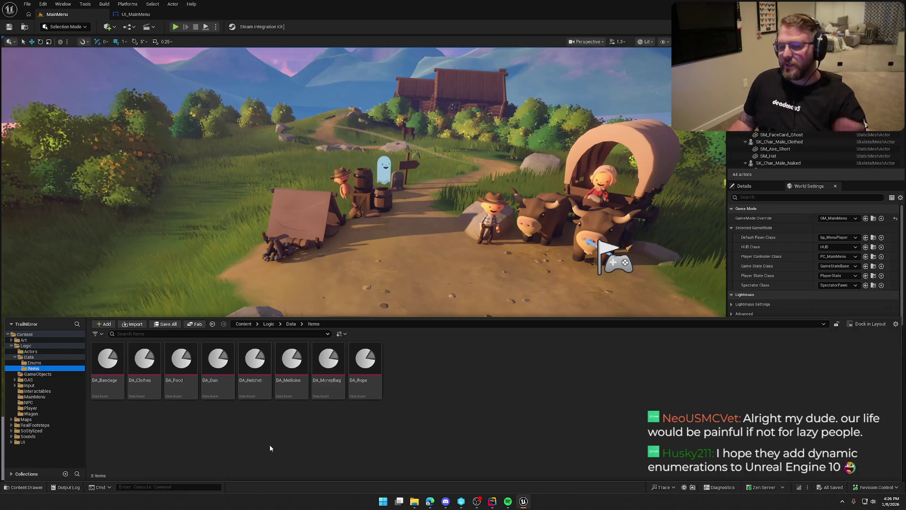
Step: Browse the GameObjects, Data, Enums and Items folders in the Content Browser
{"action": "left_click", "coordinate": [37, 373]}
{"action": "left_click", "coordinate": [31, 358]}
{"action": "left_click", "coordinate": [34, 363]}
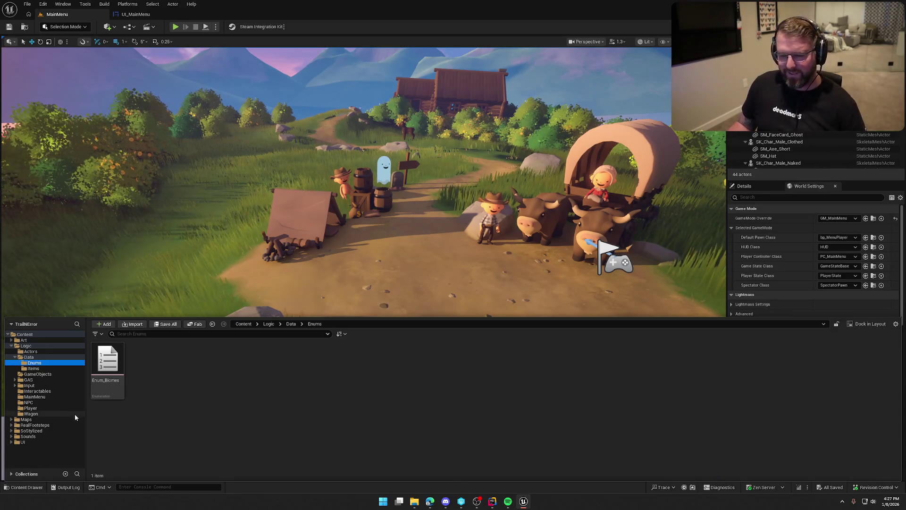
{"action": "left_click", "coordinate": [31, 370]}
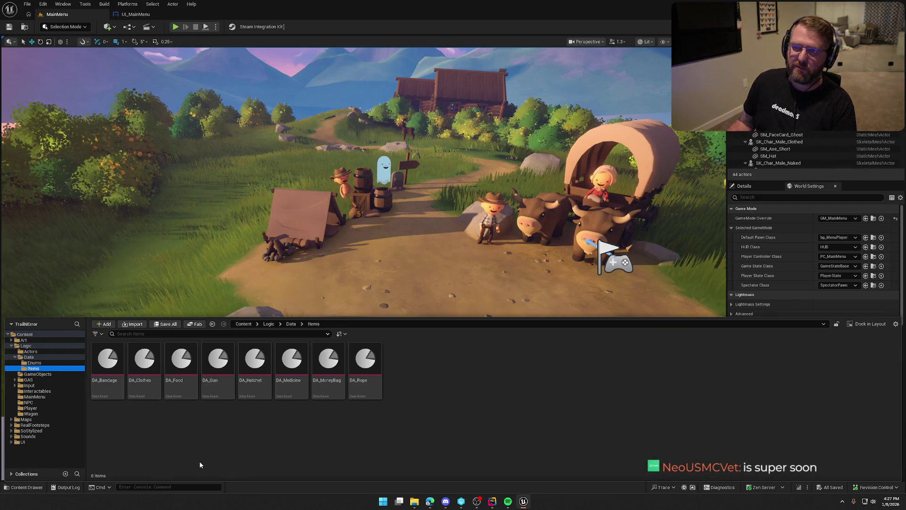
Step: Look through the Interactables and MainMenu folders, then play MainMenu in the editor
{"action": "left_click", "coordinate": [45, 391]}
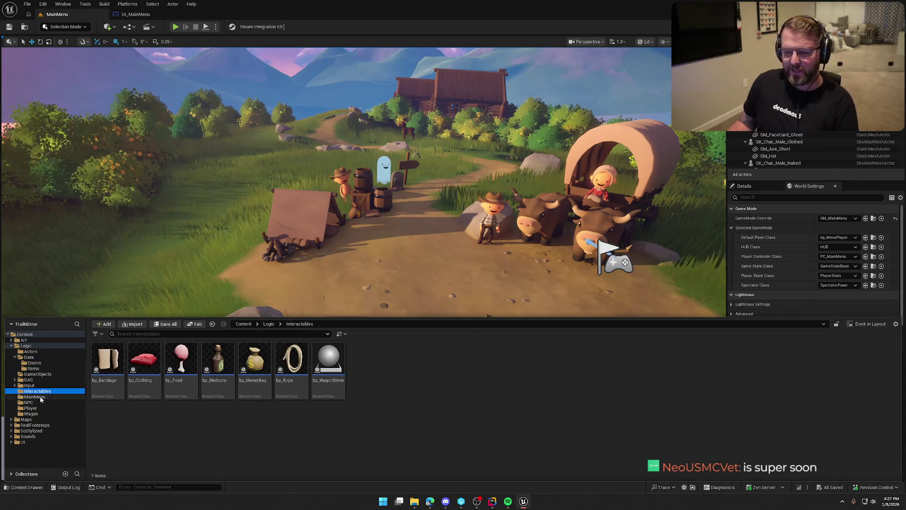
{"action": "left_click", "coordinate": [52, 397]}
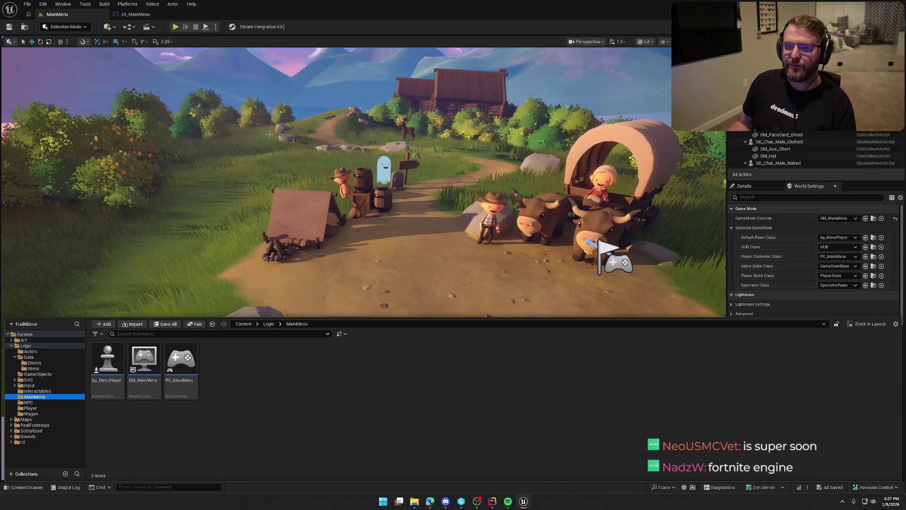
{"action": "left_click", "coordinate": [178, 28]}
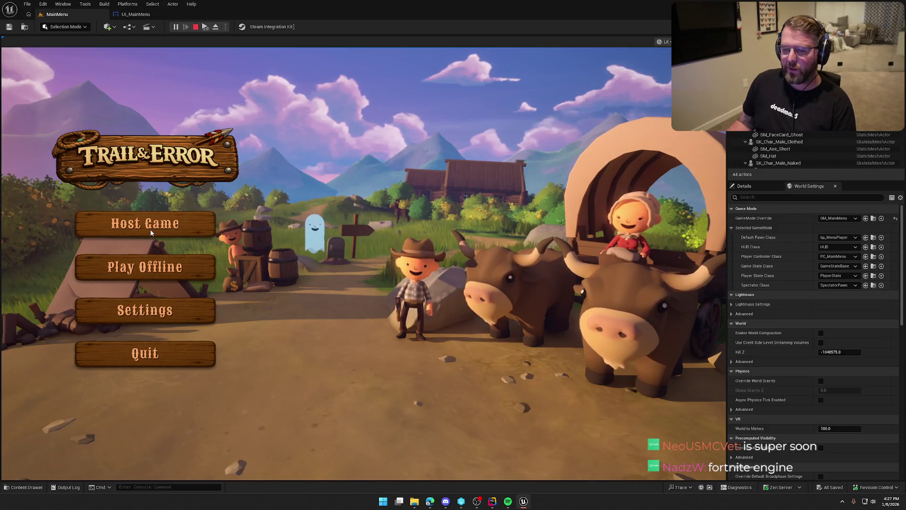
Step: Stop the session and relaunch the game in a standalone window
{"action": "left_click", "coordinate": [145, 358]}
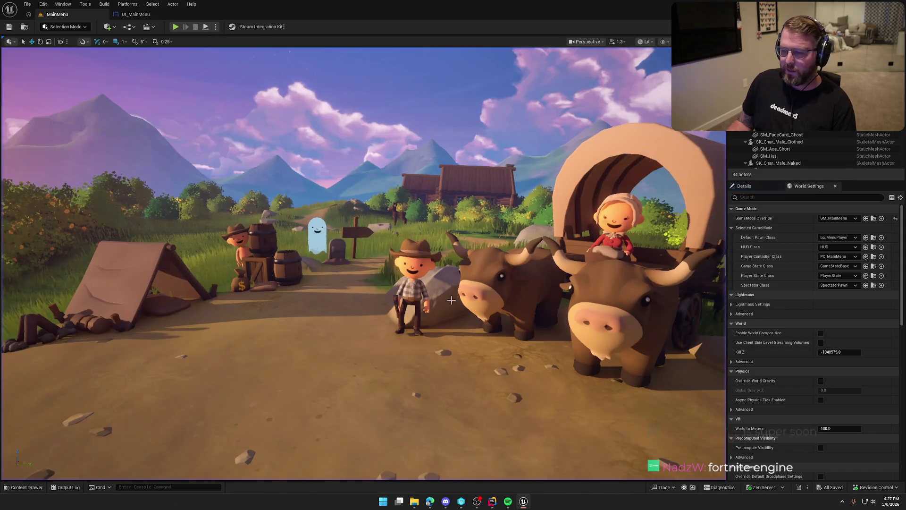
{"action": "left_click", "coordinate": [215, 27]}
{"action": "mouse_move", "coordinate": [302, 170]}
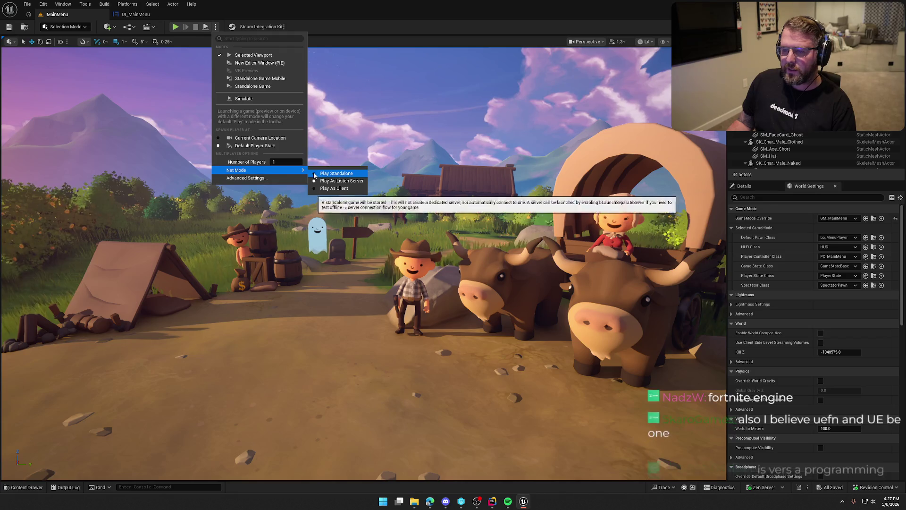
{"action": "left_click", "coordinate": [244, 86]}
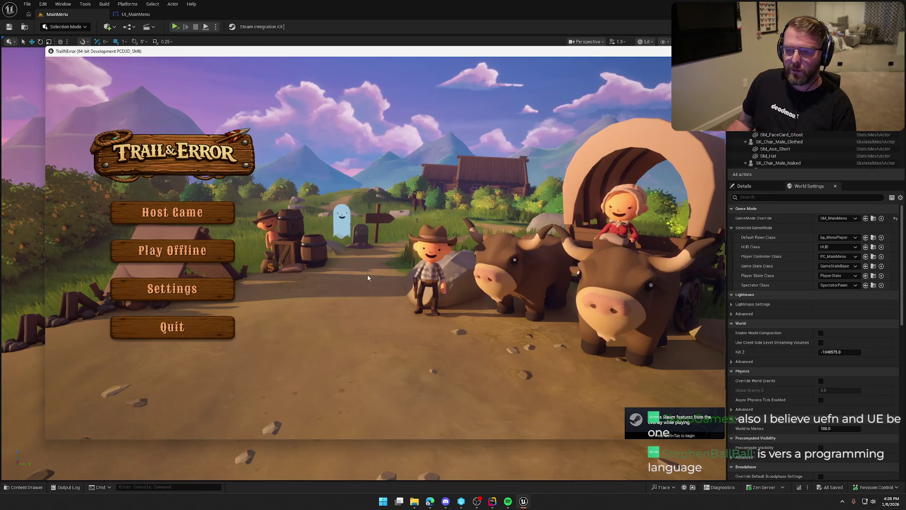
Step: Host a new game, run through the wheat, and toggle the in-game console
{"action": "left_click", "coordinate": [181, 211]}
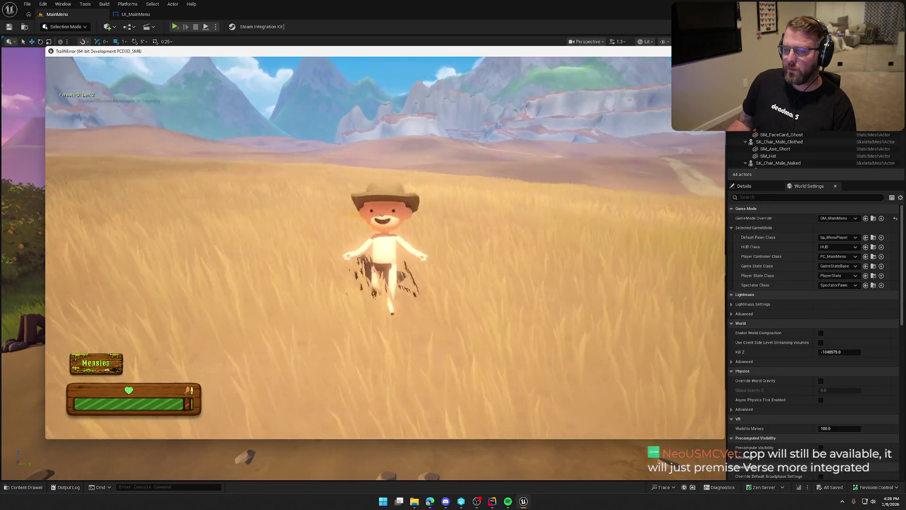
{"action": "key", "text": "w"}
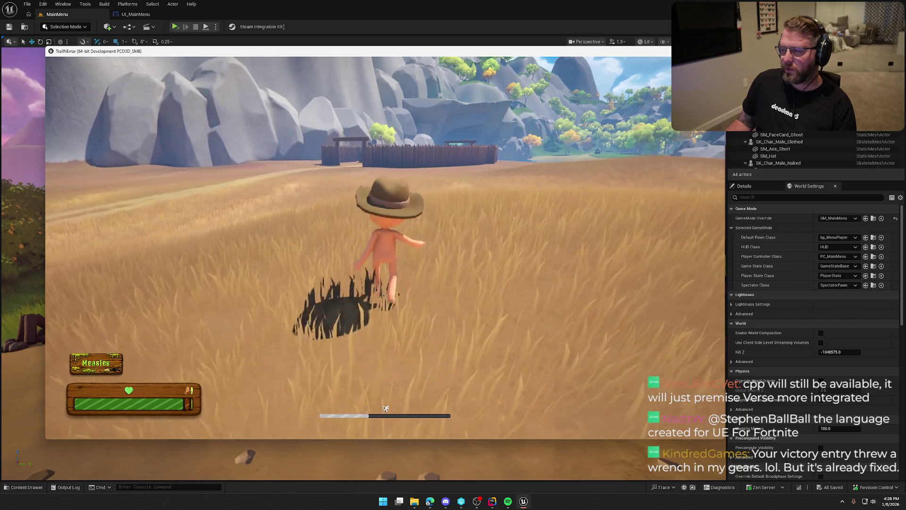
{"action": "key", "text": "grave"}
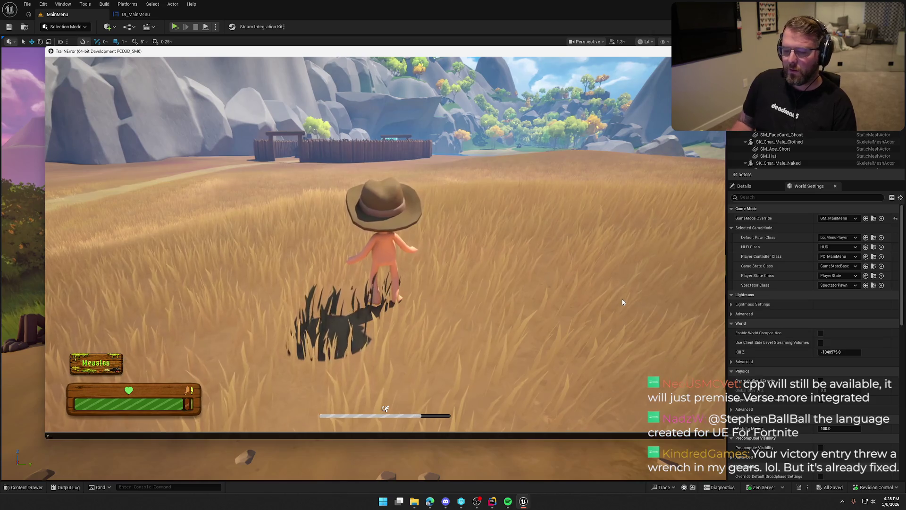
{"action": "key", "text": "grave"}
{"action": "key", "text": "grave"}
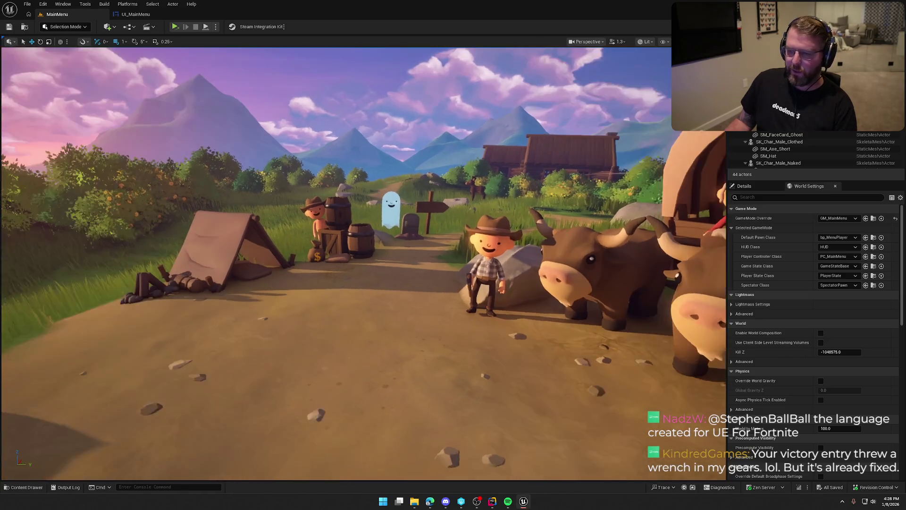
Step: Open the Maps folder and refresh TrailMap's revision control status
{"action": "key", "text": "ctrl+space"}
{"action": "left_click", "coordinate": [28, 419]}
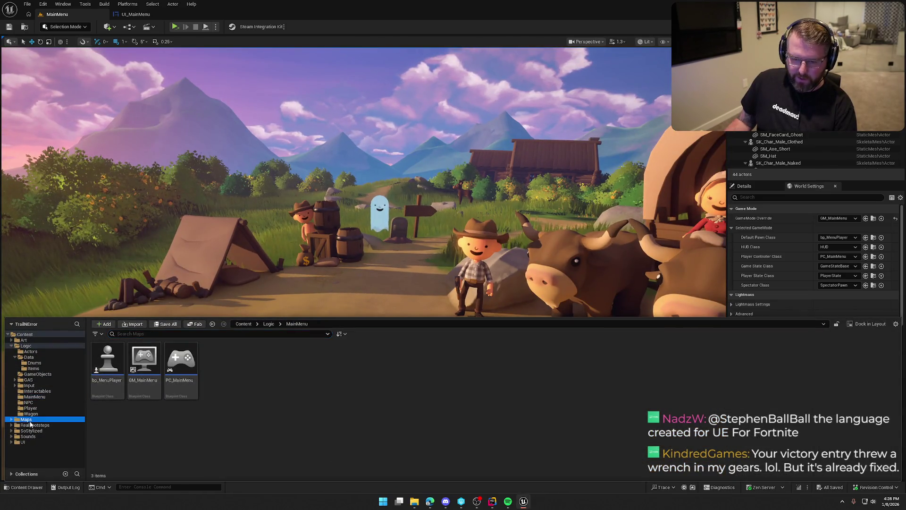
{"action": "left_click", "coordinate": [224, 367]}
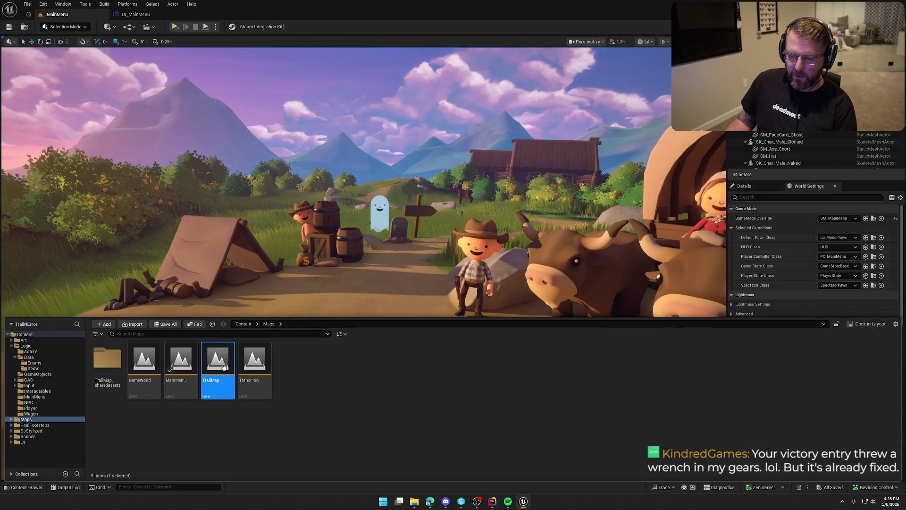
{"action": "right_click", "coordinate": [224, 367]}
{"action": "mouse_move", "coordinate": [302, 315]}
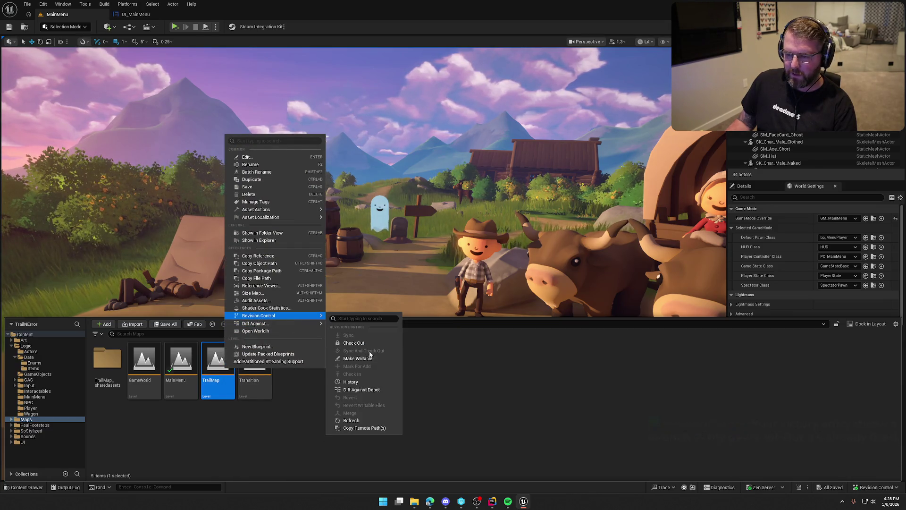
{"action": "left_click", "coordinate": [356, 422]}
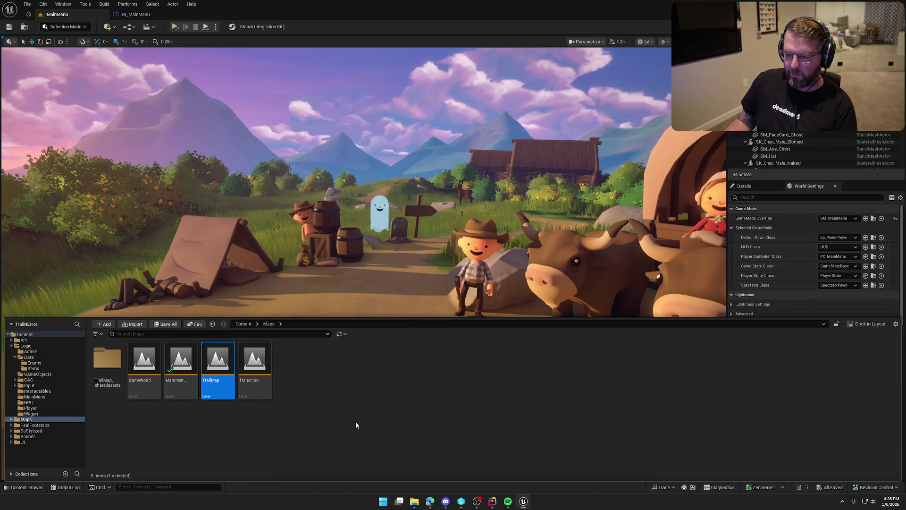
Step: Deselect TrailMap, then load the TrailMap level
{"action": "left_click", "coordinate": [341, 407]}
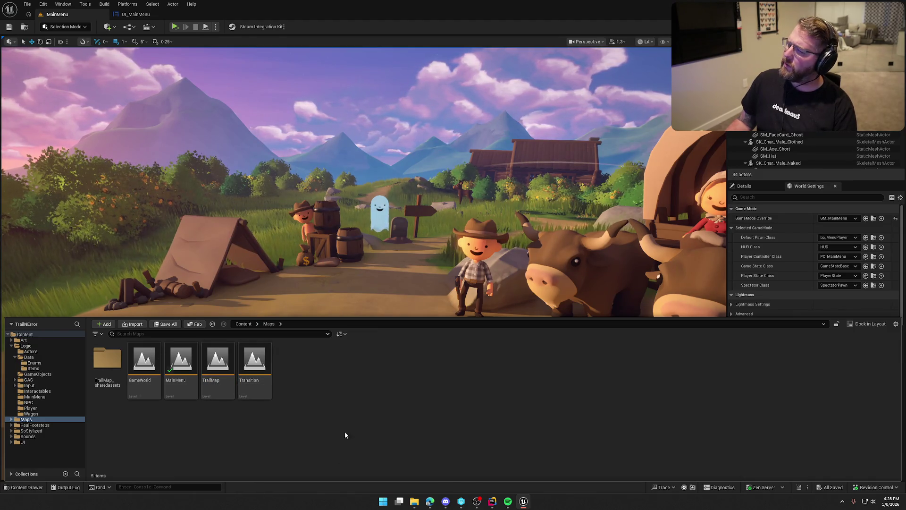
{"action": "mouse_move", "coordinate": [219, 382]}
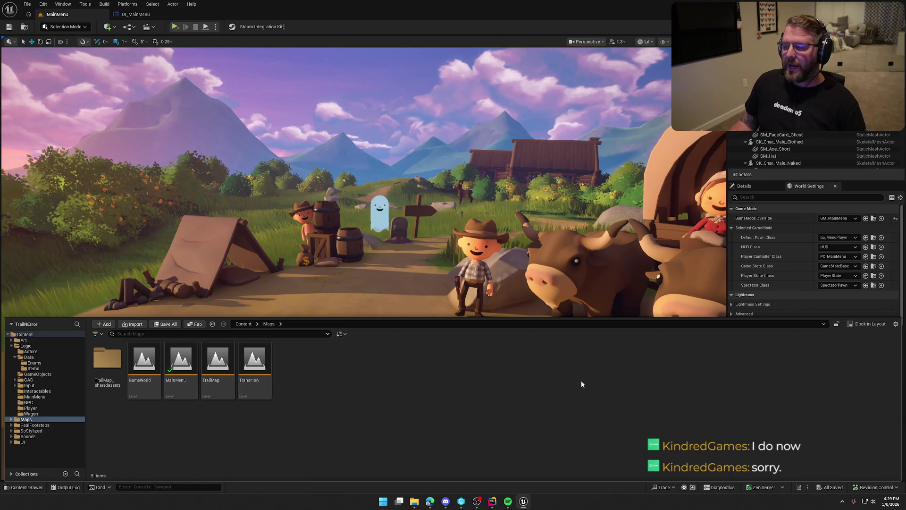
{"action": "double_click", "coordinate": [218, 361]}
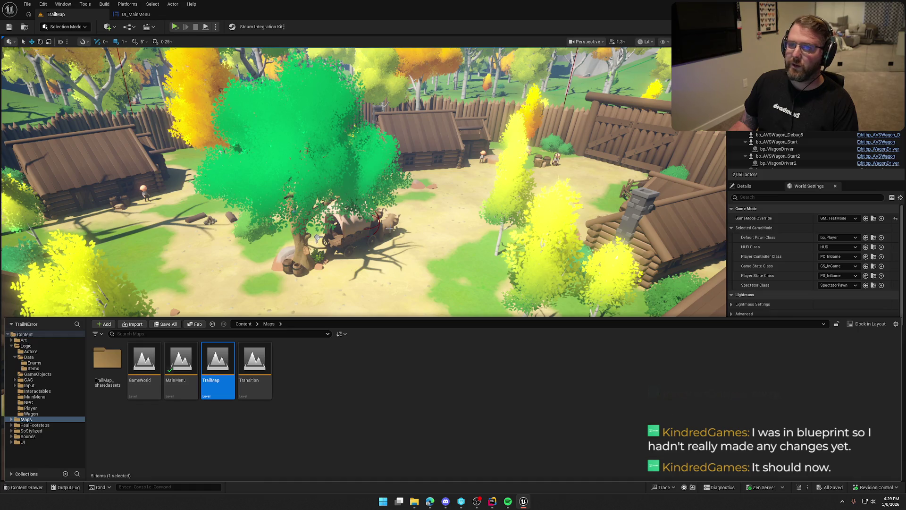
Step: Change TrailMap's World Settings GameMode Override from GM_TestMode to GM_InGame
{"action": "right_click", "coordinate": [418, 205]}
{"action": "left_click_drag", "start_coordinate": [417, 206], "coordinate": [418, 236]}
{"action": "left_click", "coordinate": [836, 218]}
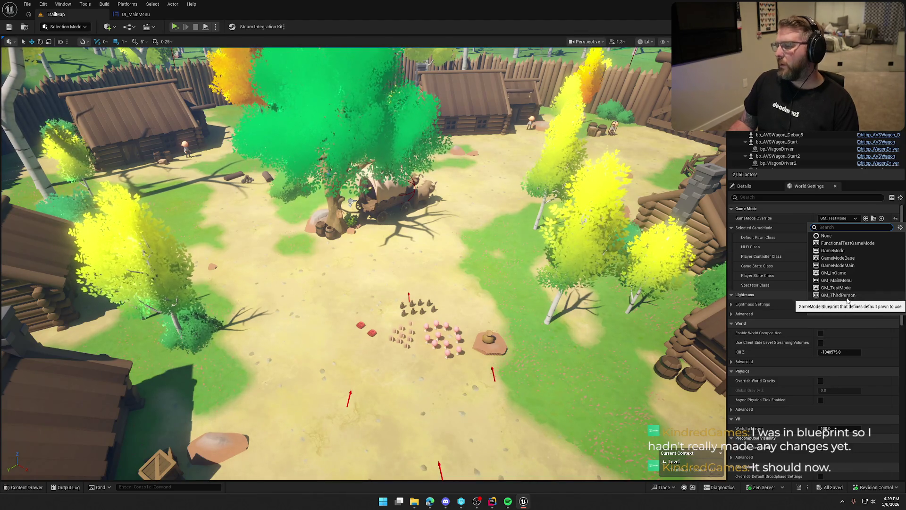
{"action": "left_click", "coordinate": [852, 273]}
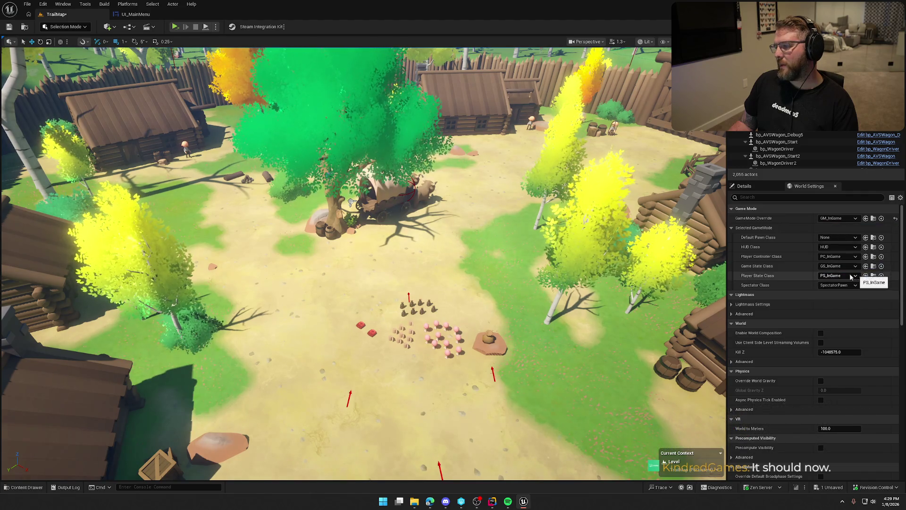
{"action": "key", "text": "w"}
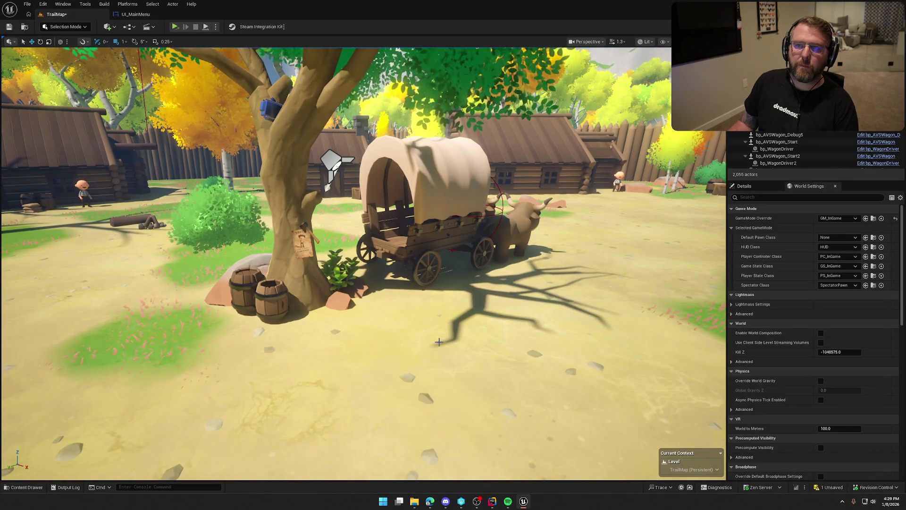
Step: Fly to the wagon and play-test TrailMap, running the character around the clearing
{"action": "key", "text": "s"}
{"action": "key", "text": "w"}
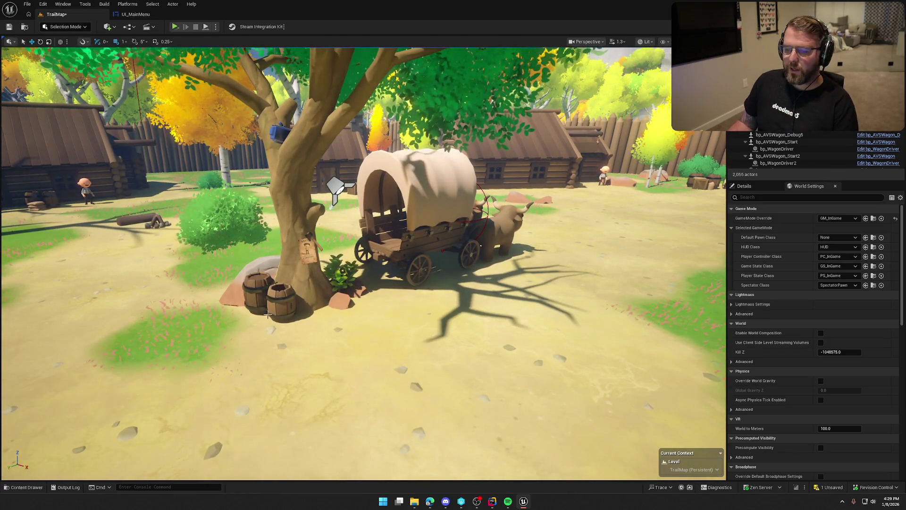
{"action": "key", "text": "s"}
{"action": "key", "text": "w"}
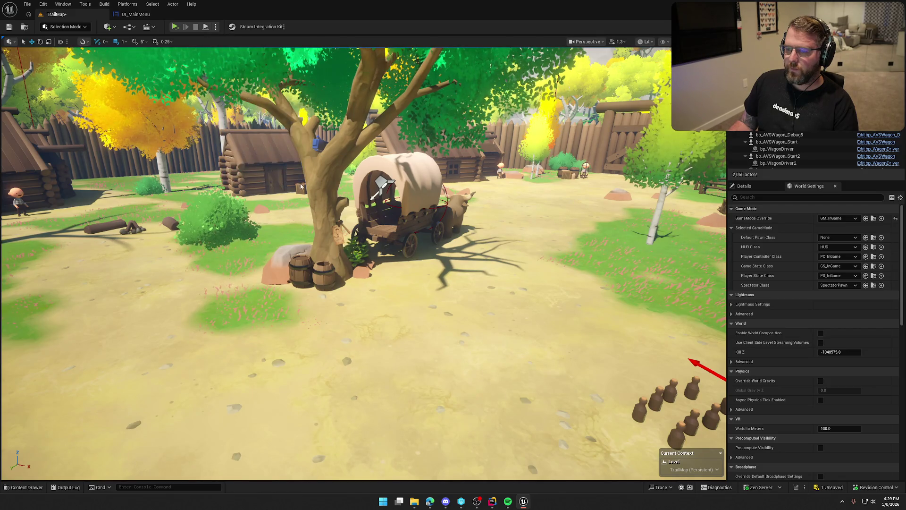
{"action": "key", "text": "alt+p"}
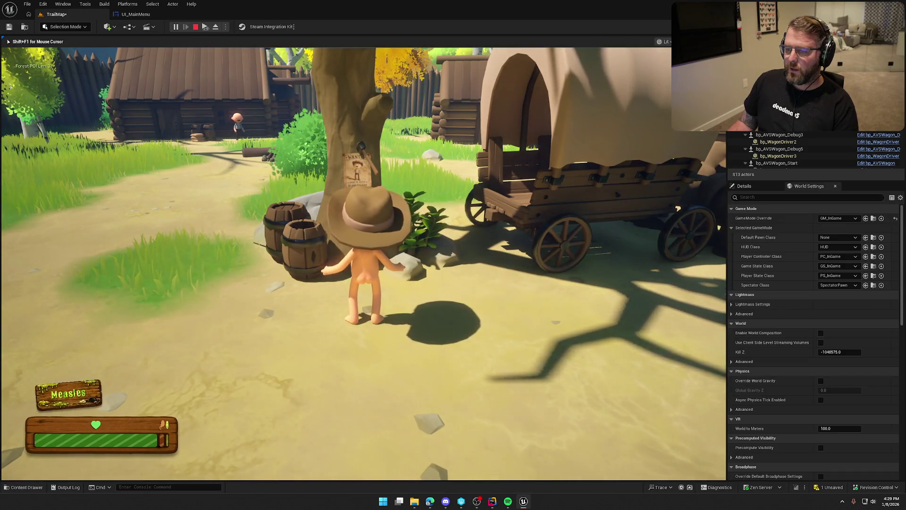
{"action": "key", "text": "s"}
{"action": "key", "text": "shift+w"}
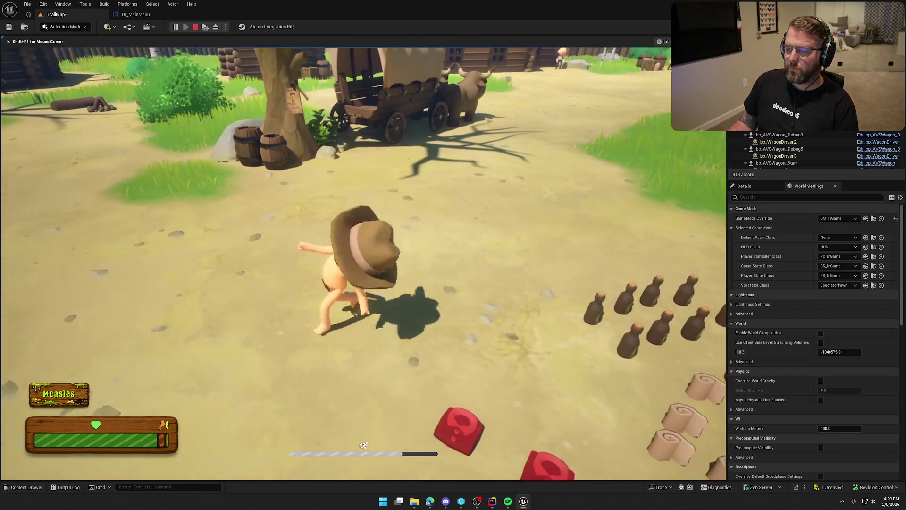
{"action": "key", "text": "Escape"}
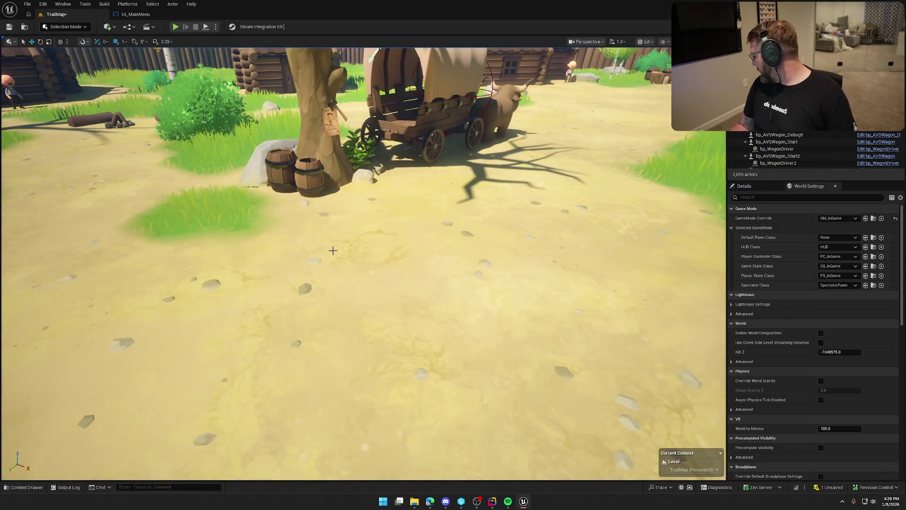
Step: Frame the wanted poster on the tree, select the axe, and orbit to reveal the wagon
{"action": "left_click", "coordinate": [328, 125]}
{"action": "key", "text": "f"}
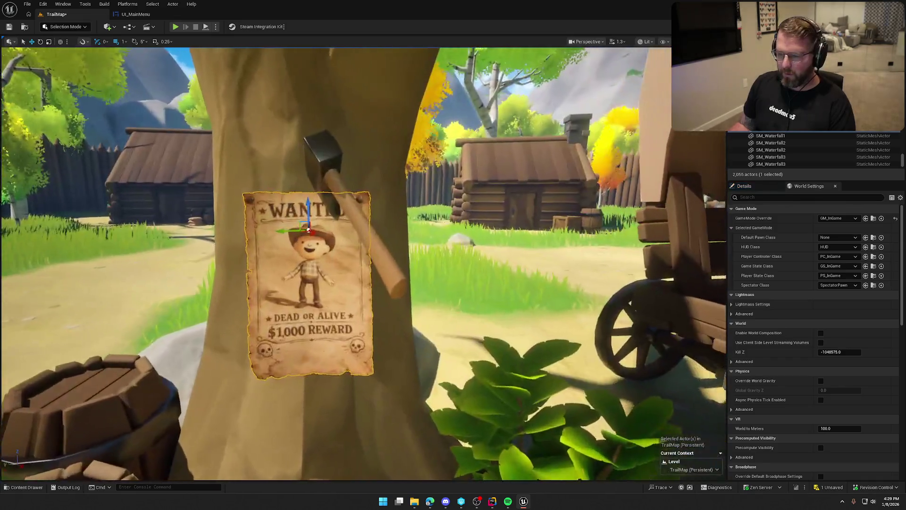
{"action": "left_click_drag", "start_coordinate": [308, 230], "coordinate": [376, 203]}
{"action": "left_click", "coordinate": [376, 204]}
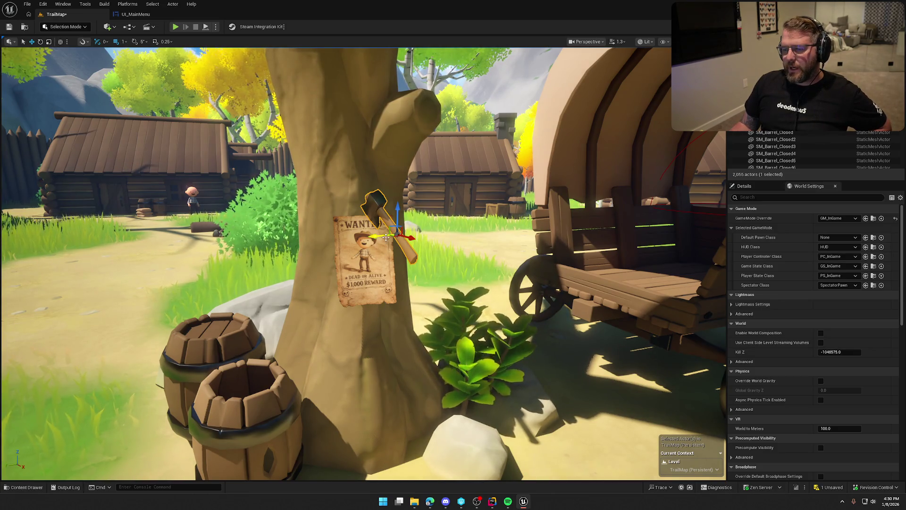
{"action": "mouse_move", "coordinate": [473, 277]}
{"action": "left_mouse_down"}
{"action": "mouse_move", "coordinate": [467, 283]}
{"action": "mouse_move", "coordinate": [477, 286]}
{"action": "mouse_move", "coordinate": [467, 285]}
{"action": "left_mouse_up"}
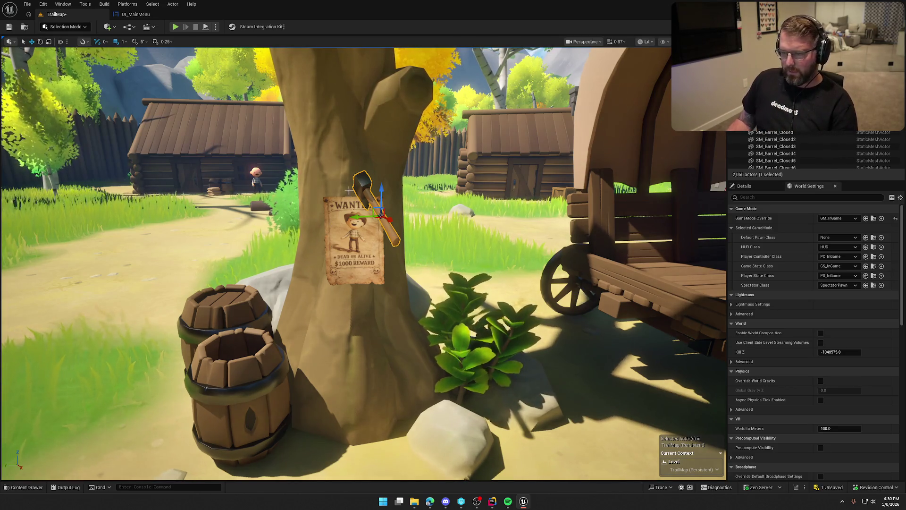
{"action": "mouse_move", "coordinate": [467, 285]}
{"action": "left_mouse_down"}
{"action": "mouse_move", "coordinate": [488, 284]}
{"action": "mouse_move", "coordinate": [448, 269]}
{"action": "left_mouse_up"}
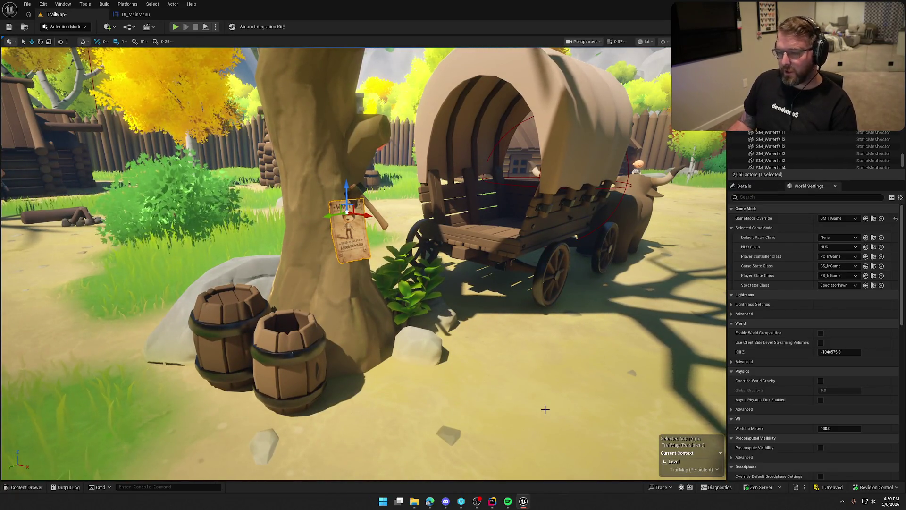
{"action": "left_click_drag", "start_coordinate": [545, 409], "coordinate": [502, 465]}
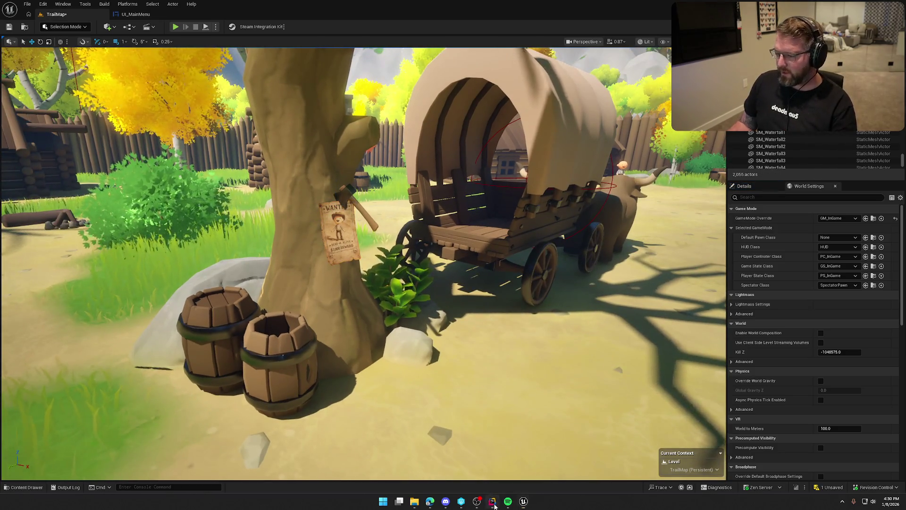
{"action": "left_click", "coordinate": [492, 501]}
Step: Close the open file, show the Solution tree, expand Items and WorldActors, and open WorldActors' context menu
{"action": "middle_click", "coordinate": [43, 23]}
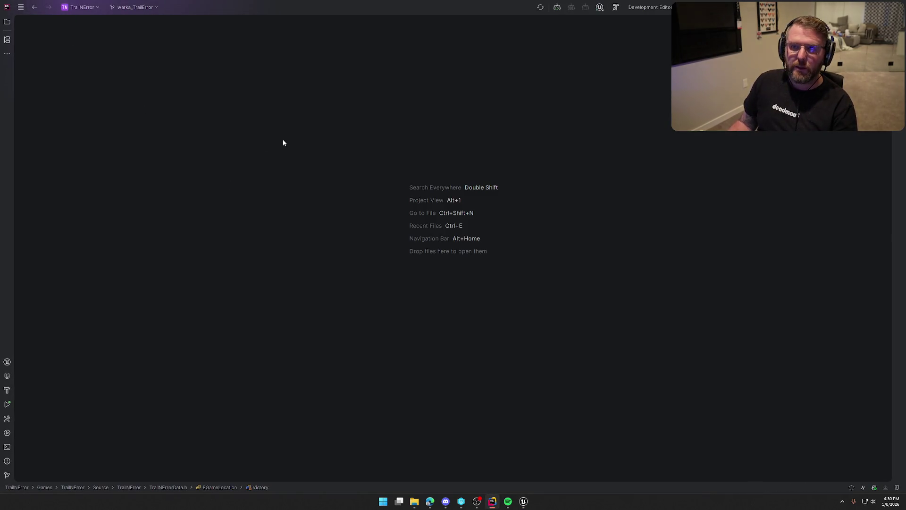
{"action": "left_click", "coordinate": [7, 22]}
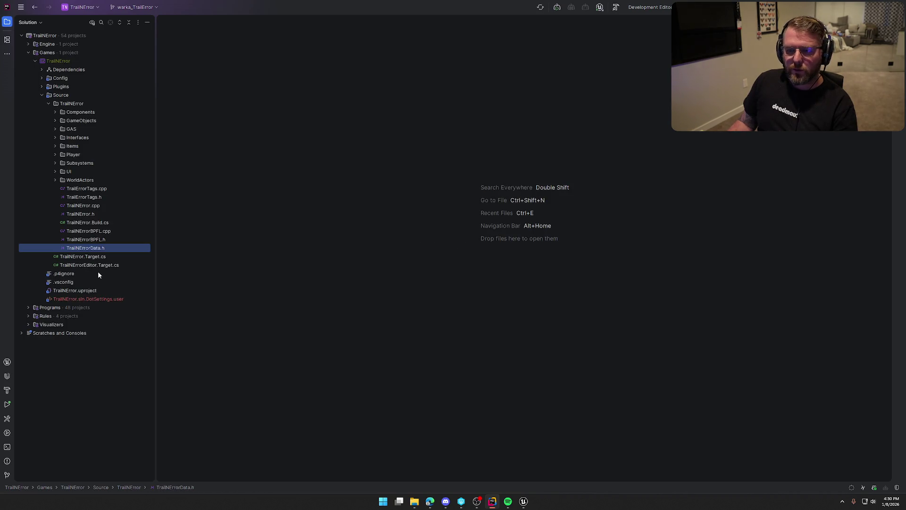
{"action": "left_click", "coordinate": [55, 146]}
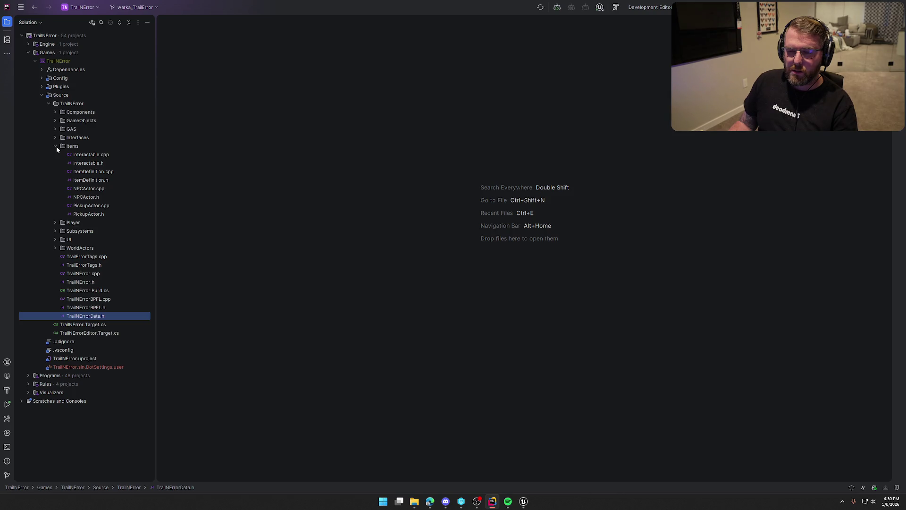
{"action": "left_click", "coordinate": [56, 120]}
{"action": "left_click", "coordinate": [56, 120]}
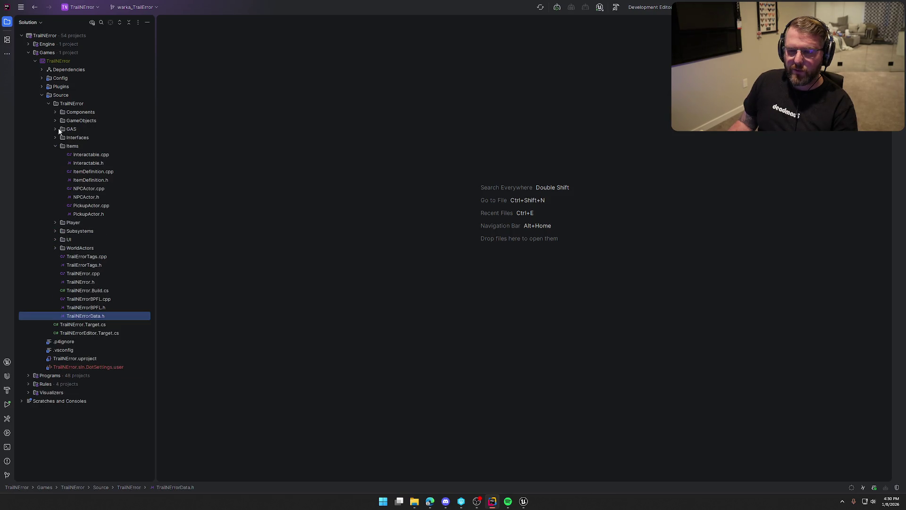
{"action": "left_click", "coordinate": [55, 112]}
{"action": "left_click", "coordinate": [56, 112]}
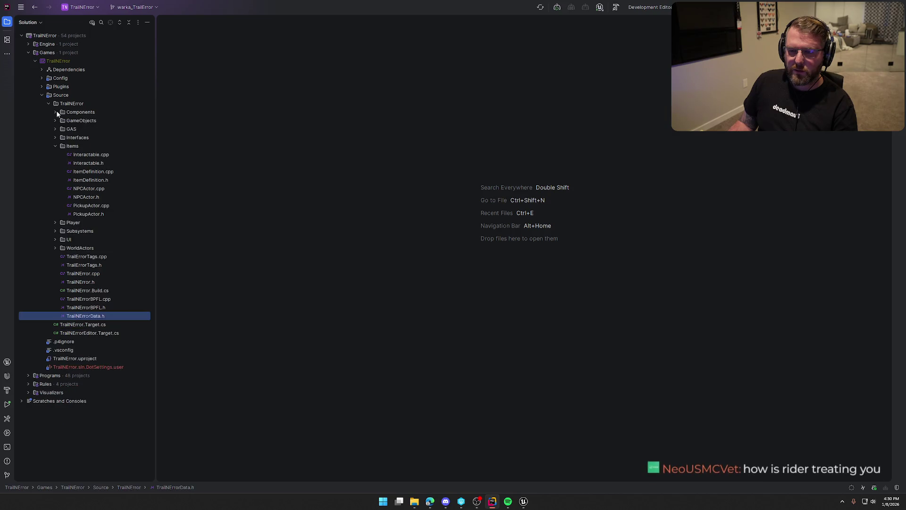
{"action": "left_click", "coordinate": [56, 248]}
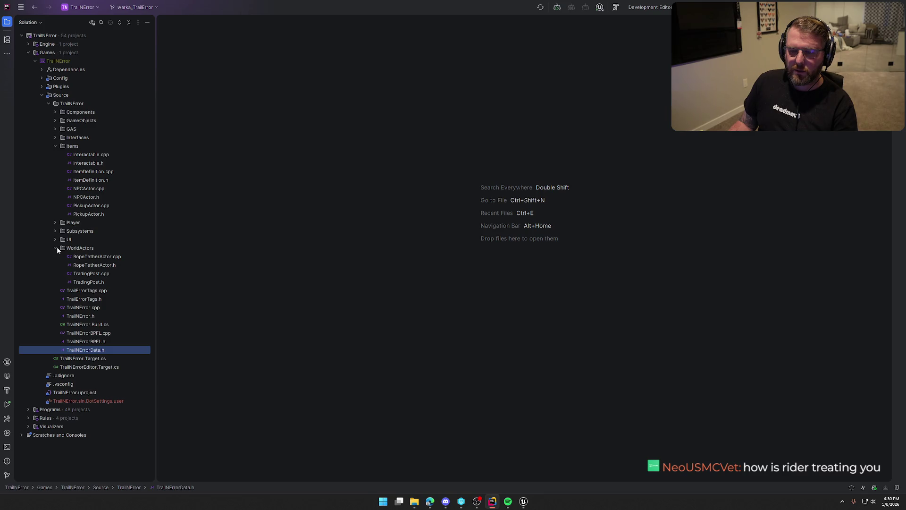
{"action": "left_click", "coordinate": [78, 248]}
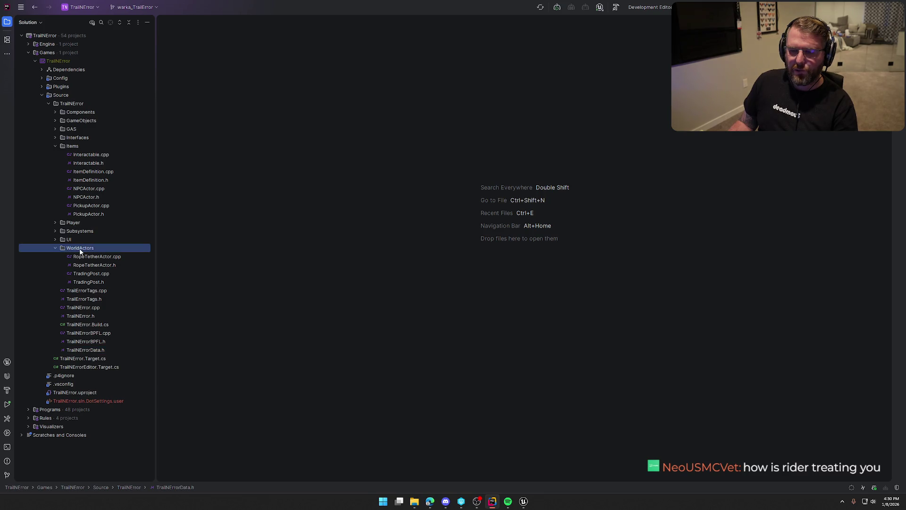
{"action": "right_click", "coordinate": [142, 249]}
Step: Add an Unreal class named InvitePoster with parent AInteractable in WorldActors
{"action": "mouse_move", "coordinate": [148, 250]}
{"action": "left_click", "coordinate": [216, 302]}
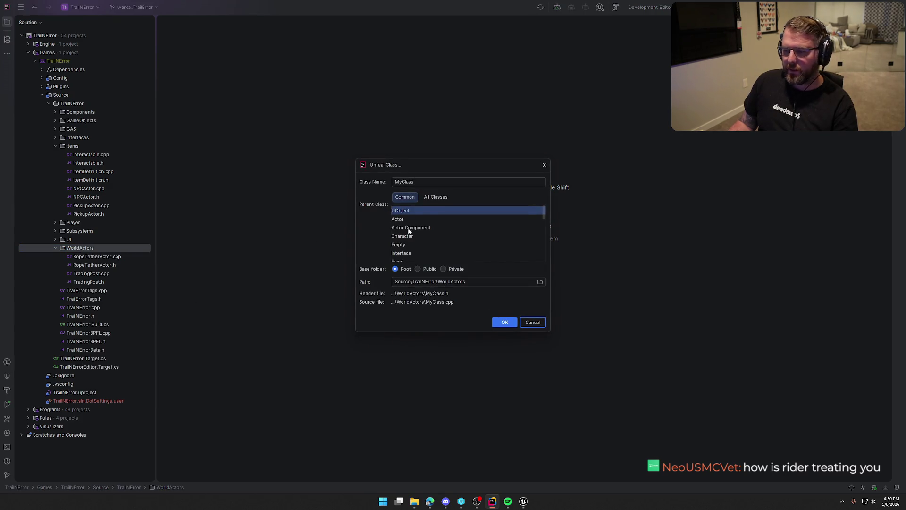
{"action": "left_click", "coordinate": [437, 198]}
{"action": "type", "text": "interac"}
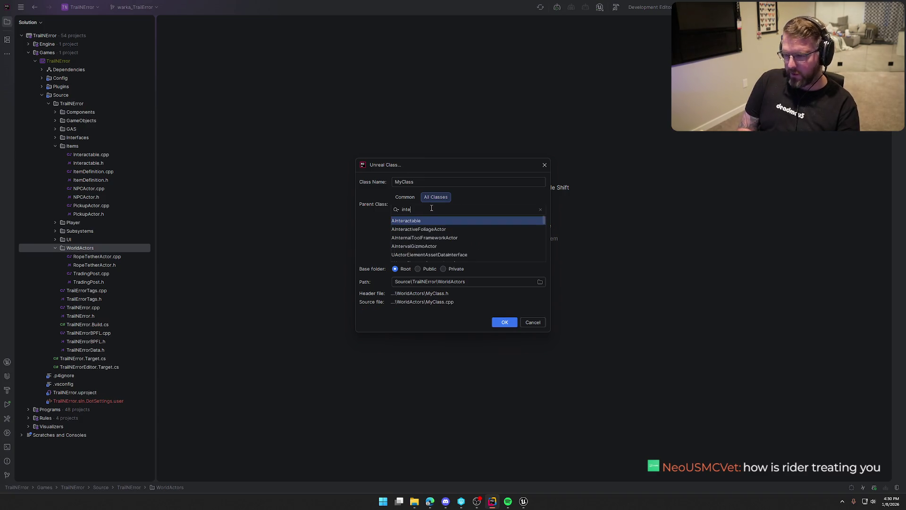
{"action": "left_click", "coordinate": [373, 181]}
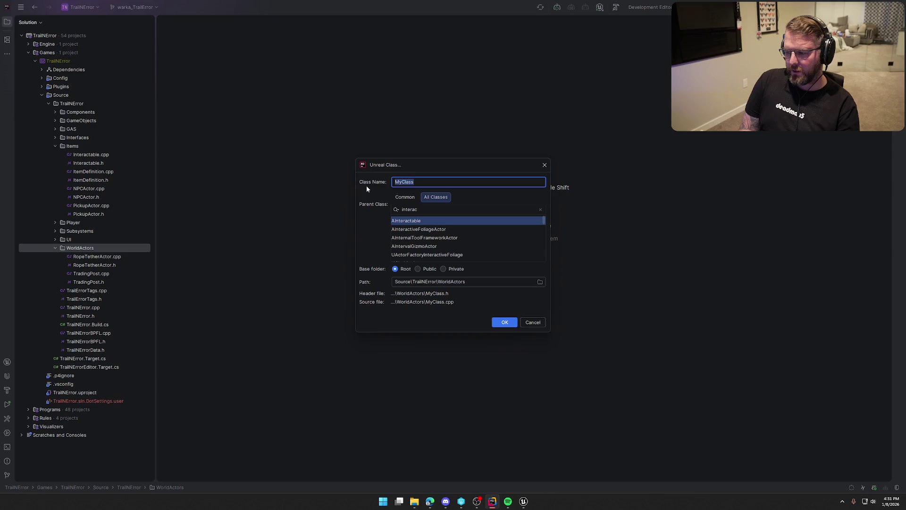
{"action": "type", "text": "Invitep"}
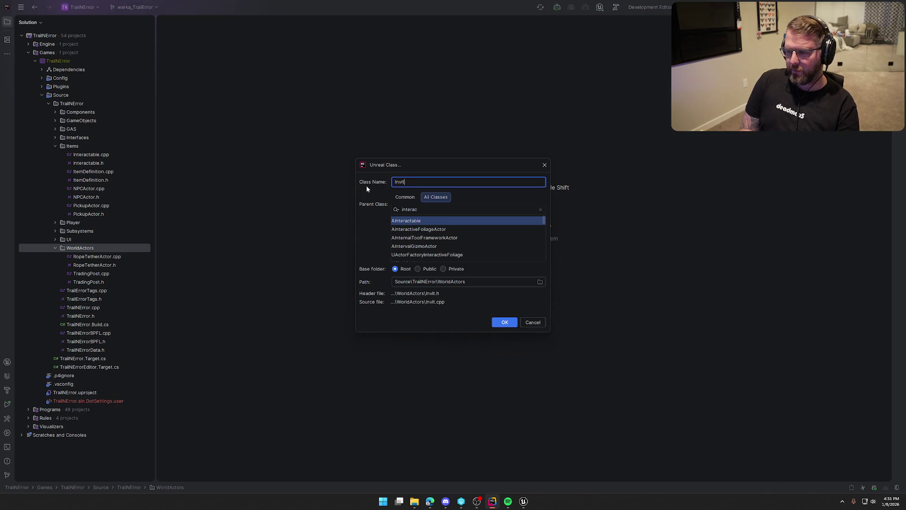
{"action": "key", "text": "BackSpace"}
{"action": "type", "text": "Poster"}
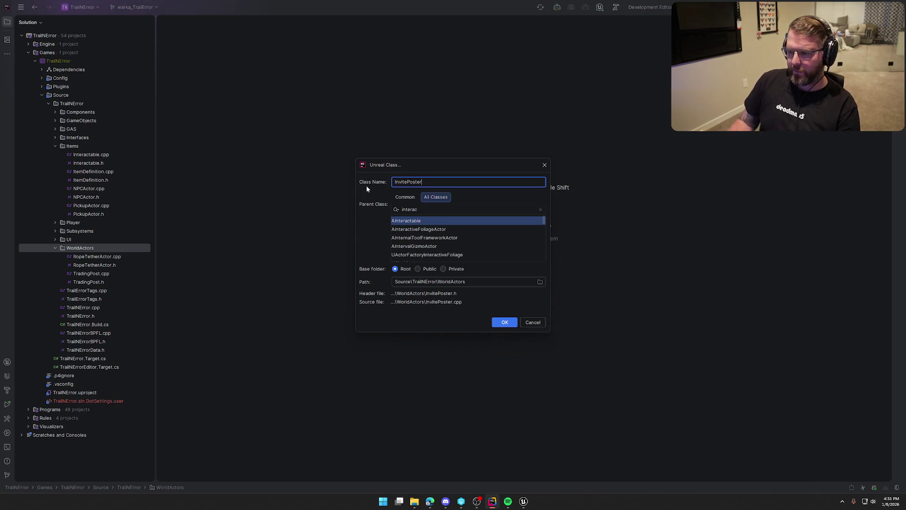
{"action": "left_click", "coordinate": [496, 324]}
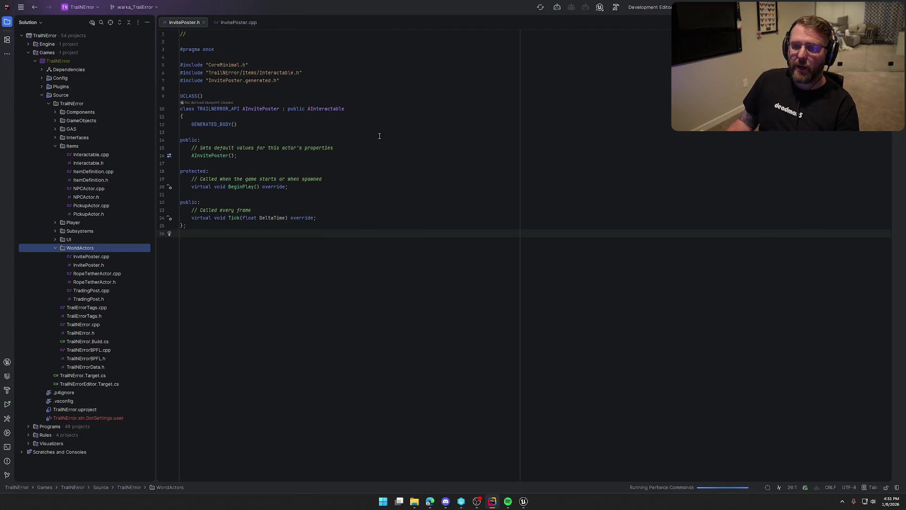
Step: Show InvitePoster.h and InvitePoster.cpp side by side and strip the header's top comment
{"action": "left_click", "coordinate": [11, 28]}
{"action": "left_click_drag", "start_coordinate": [96, 22], "coordinate": [724, 170]}
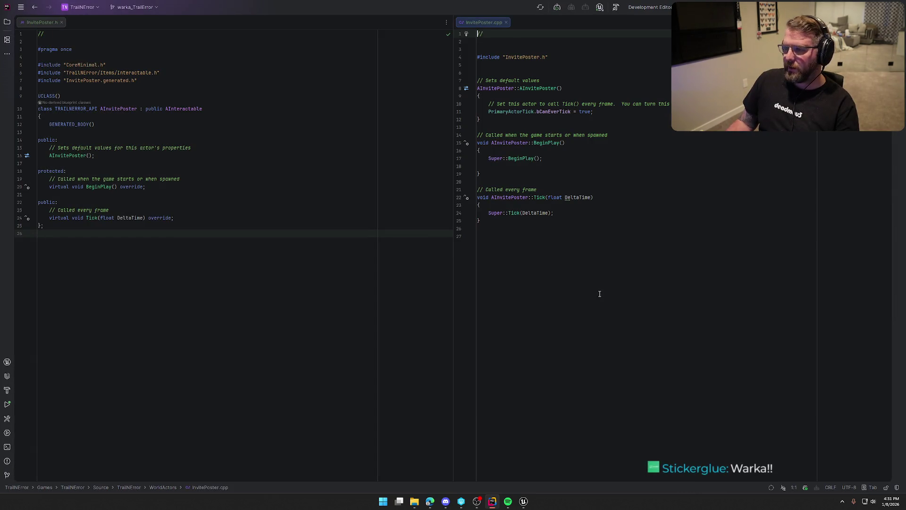
{"action": "left_click", "coordinate": [114, 34]}
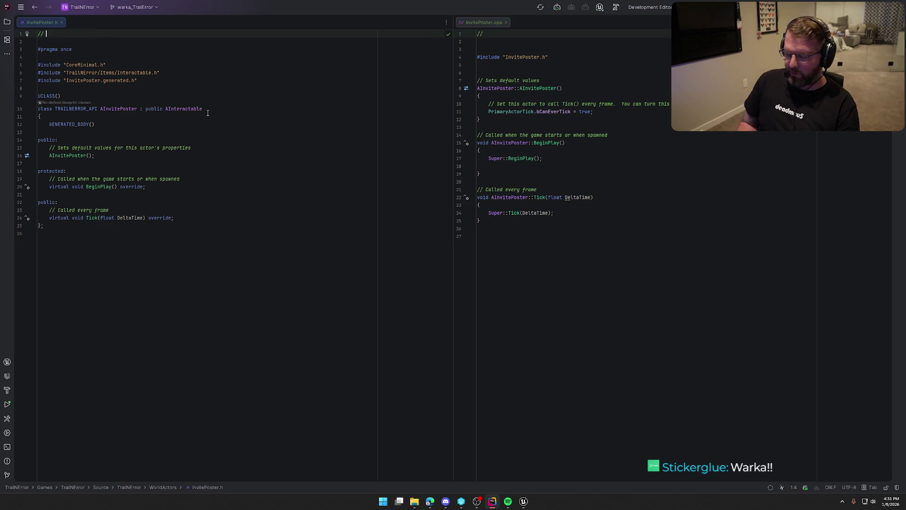
{"action": "triple_click", "coordinate": [115, 34]}
{"action": "key", "text": "BackSpace"}
{"action": "key", "text": "Down"}
{"action": "key", "text": "Down"}
{"action": "key", "text": "Down"}
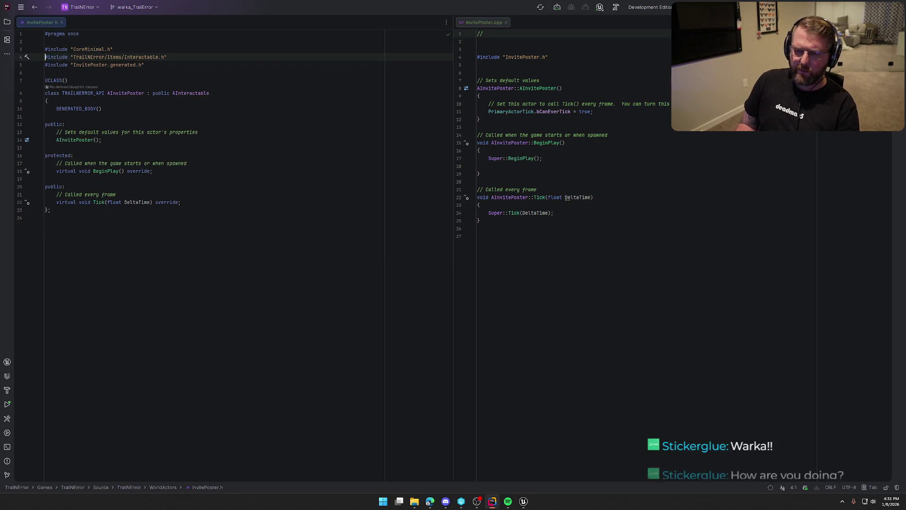
{"action": "key", "text": "Down"}
{"action": "key", "text": "Down"}
{"action": "key", "text": "BackSpace"}
Step: Delete the constructor comment and the BeginPlay and Tick declarations from the header
{"action": "left_click", "coordinate": [101, 124]}
{"action": "triple_click", "coordinate": [101, 124]}
{"action": "key", "text": "BackSpace"}
{"action": "key", "text": "Down"}
{"action": "mouse_move", "coordinate": [46, 132]}
{"action": "left_mouse_down"}
{"action": "mouse_move", "coordinate": [64, 187]}
{"action": "mouse_move", "coordinate": [181, 186]}
{"action": "left_mouse_up"}
{"action": "key", "text": "BackSpace"}
{"action": "key", "text": "BackSpace"}
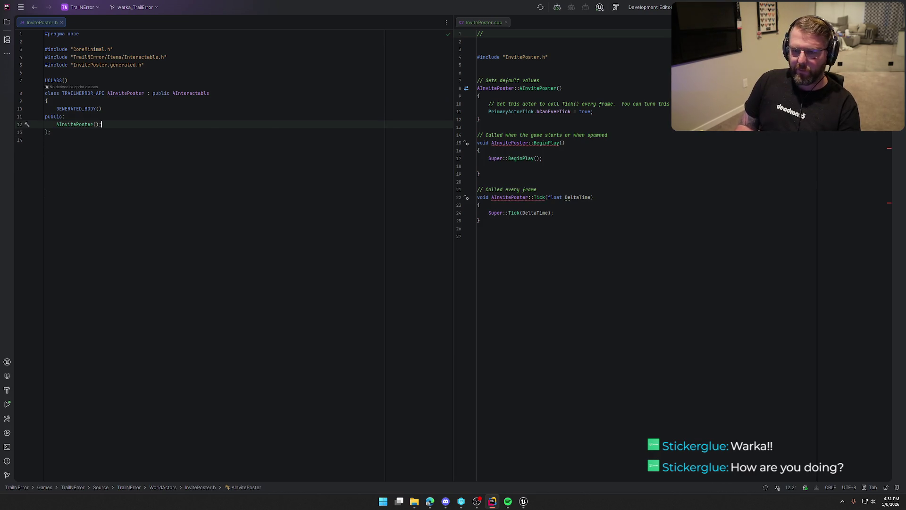
Step: Remove the BeginPlay and Tick definitions and leftover comments from InvitePoster.cpp
{"action": "left_click", "coordinate": [562, 295]}
{"action": "left_click_drag", "start_coordinate": [563, 295], "coordinate": [457, 135]}
{"action": "key", "text": "BackSpace"}
{"action": "key", "text": "BackSpace"}
{"action": "key", "text": "BackSpace"}
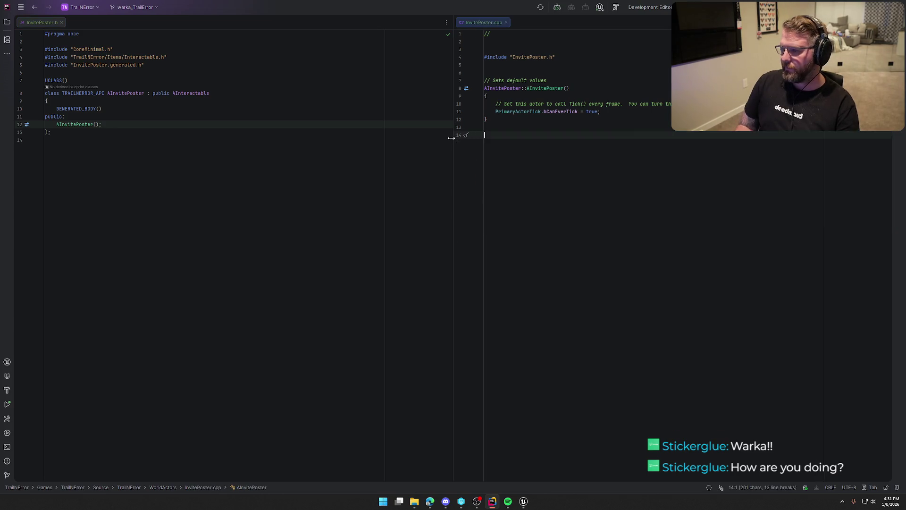
{"action": "key", "text": "Up"}
{"action": "key", "text": "Up"}
{"action": "key", "text": "shift+Down"}
{"action": "key", "text": "BackSpace"}
{"action": "key", "text": "Up"}
{"action": "key", "text": "Up"}
{"action": "key", "text": "Up"}
{"action": "key", "text": "shift+Down"}
{"action": "key", "text": "BackSpace"}
{"action": "key", "text": "BackSpace"}
{"action": "key", "text": "Up"}
{"action": "key", "text": "Up"}
{"action": "key", "text": "shift+Up"}
{"action": "key", "text": "shift+Up"}
{"action": "key", "text": "shift+Up"}
{"action": "key", "text": "BackSpace"}
Step: Add an Overrides comment and an Interact override declaration below the header's constructor
{"action": "left_click", "coordinate": [182, 195]}
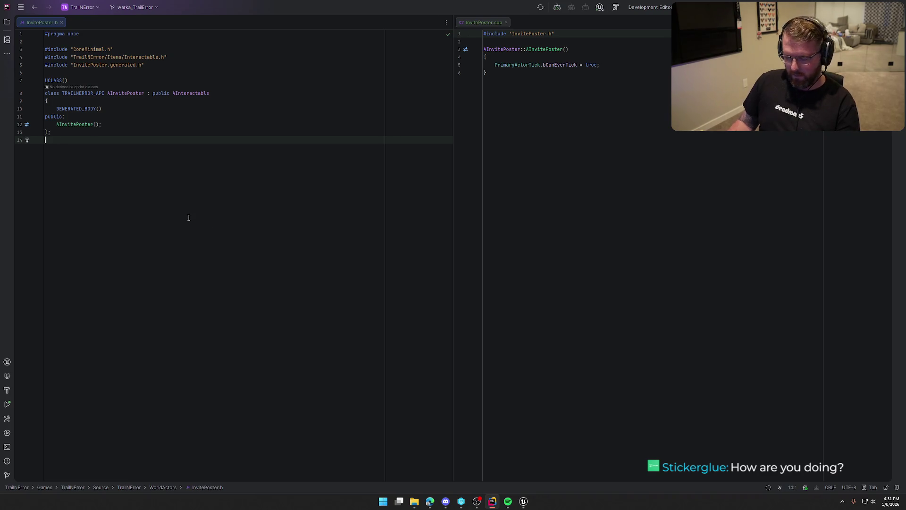
{"action": "key", "text": "BackSpace"}
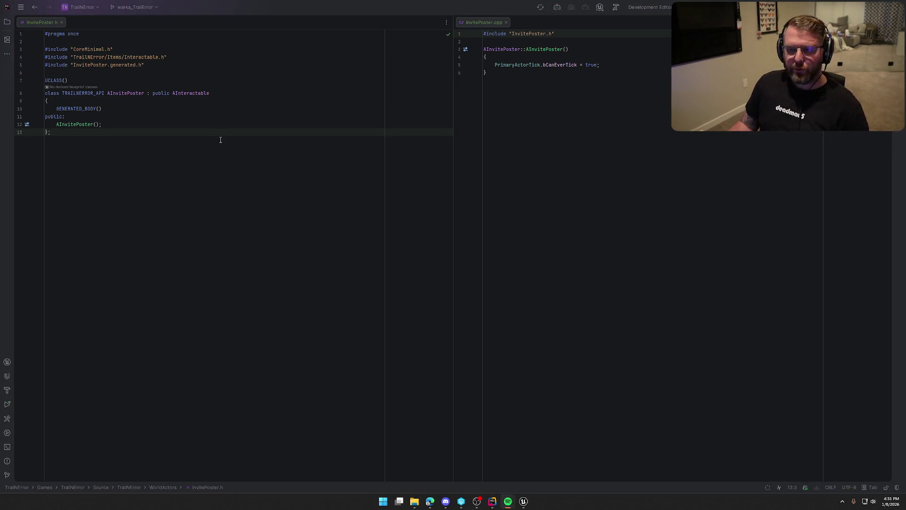
{"action": "left_click", "coordinate": [118, 125]}
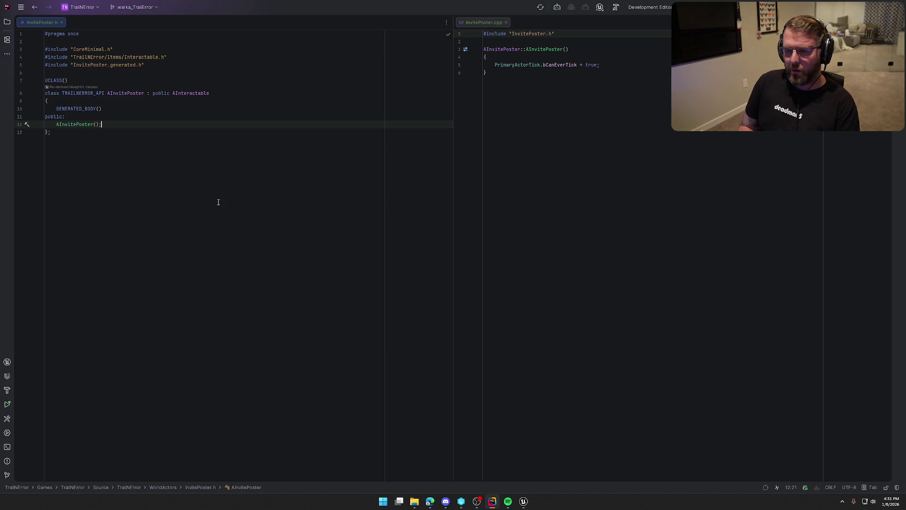
{"action": "key", "text": "Return"}
{"action": "key", "text": "Return"}
{"action": "type", "text": "// "}
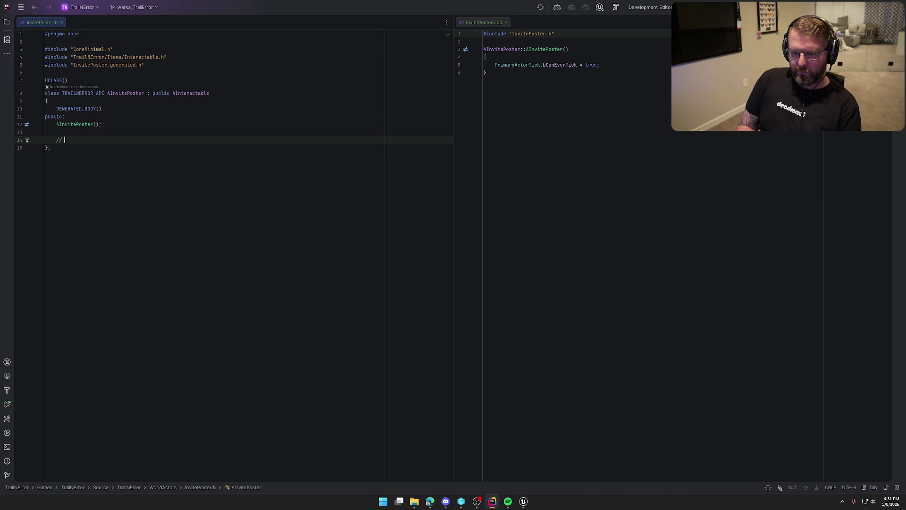
{"action": "type", "text": "Cverrides"}
{"action": "key", "text": "Return"}
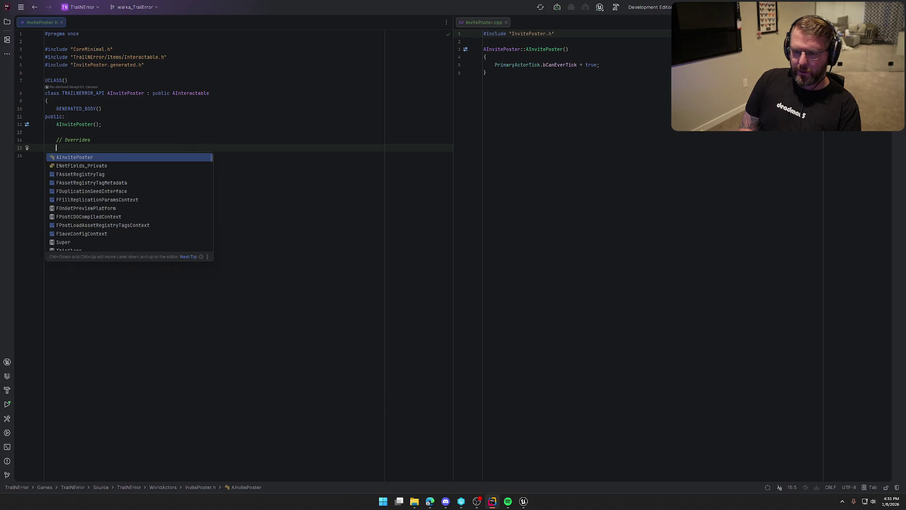
{"action": "type", "text": "Interact"}
{"action": "key", "text": "Return"}
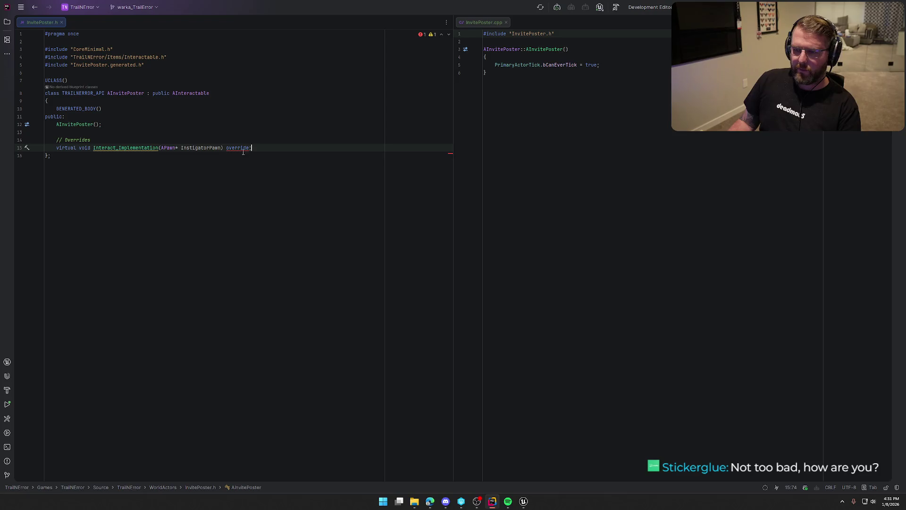
Step: Cut the incorrect Interact_Implementation declaration and open AInteractable's declaration in Interactable.h
{"action": "mouse_move", "coordinate": [239, 149]}
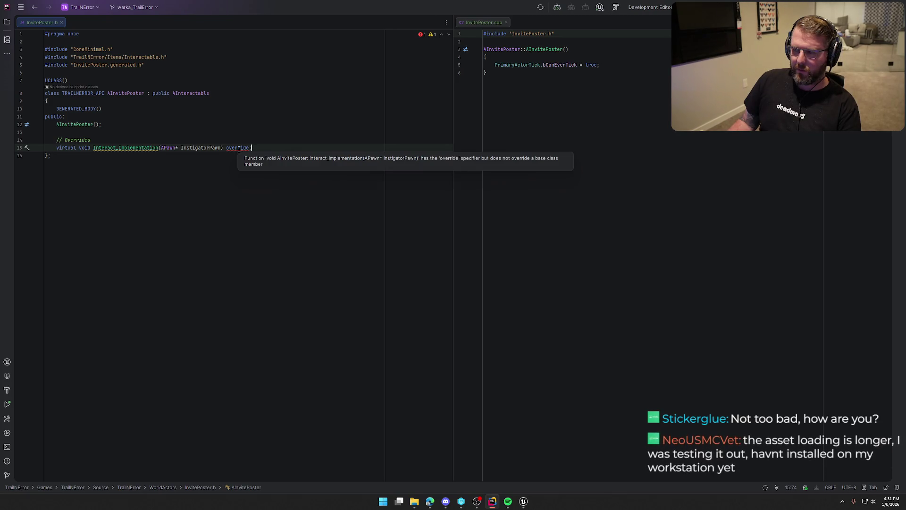
{"action": "left_click", "coordinate": [158, 148]}
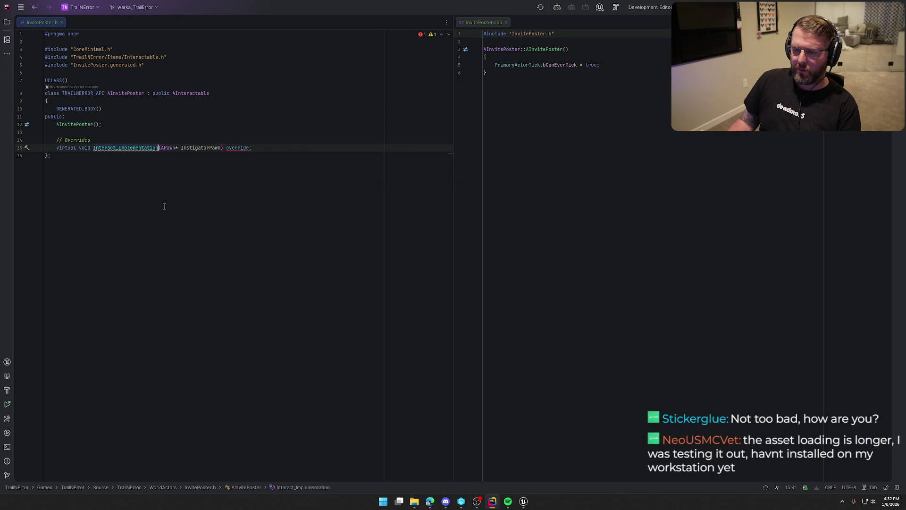
{"action": "key", "text": "BackSpace"}
{"action": "key", "text": "BackSpace"}
{"action": "key", "text": "BackSpace"}
{"action": "key", "text": "BackSpace"}
{"action": "key", "text": "BackSpace"}
{"action": "key", "text": "BackSpace"}
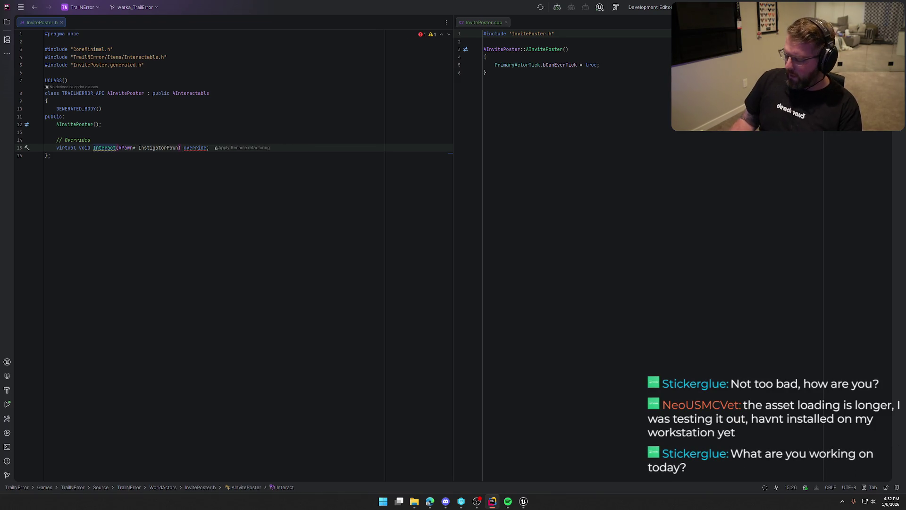
{"action": "key", "text": "End"}
{"action": "key", "text": "shift+Home"}
{"action": "key", "text": "ctrl+x"}
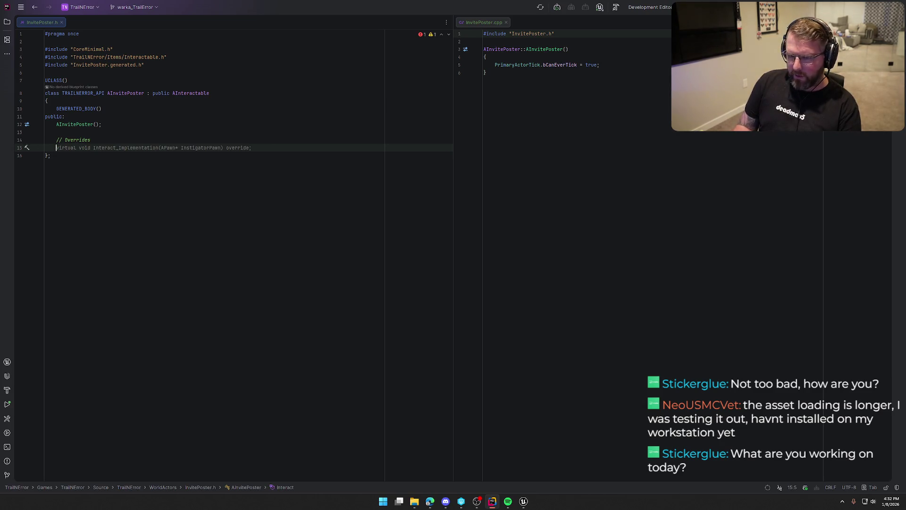
{"action": "left_click", "coordinate": [190, 93]}
{"action": "left_click", "coordinate": [189, 93], "text": "ctrl"}
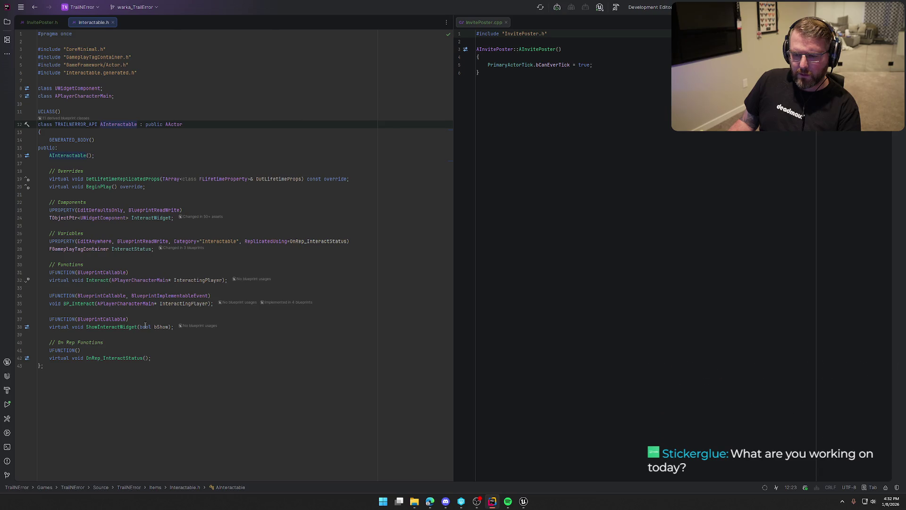
Step: In InvitePoster.h, declare a virtual Interact override taking APlayerCharacterMain* InteractingPlayer
{"action": "left_click", "coordinate": [42, 22]}
{"action": "left_click", "coordinate": [114, 150]}
{"action": "type", "text": "virtual v"}
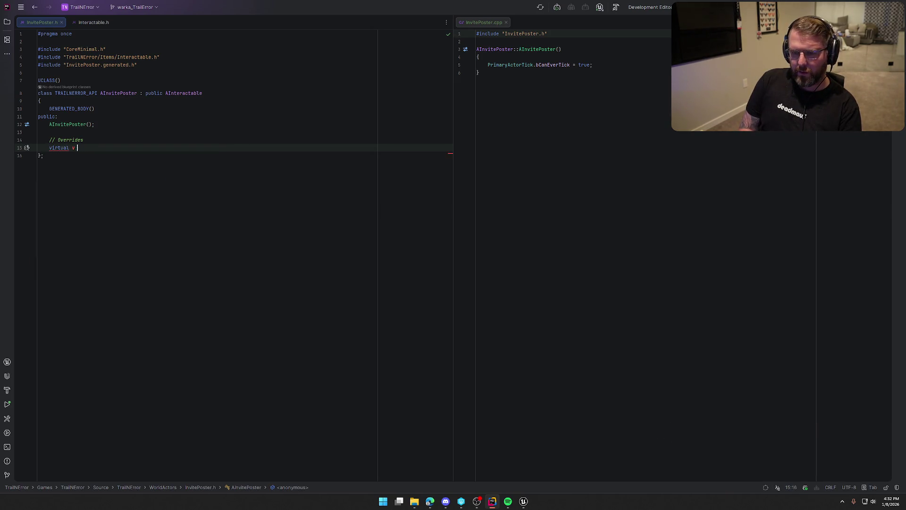
{"action": "type", "text": "oid I"}
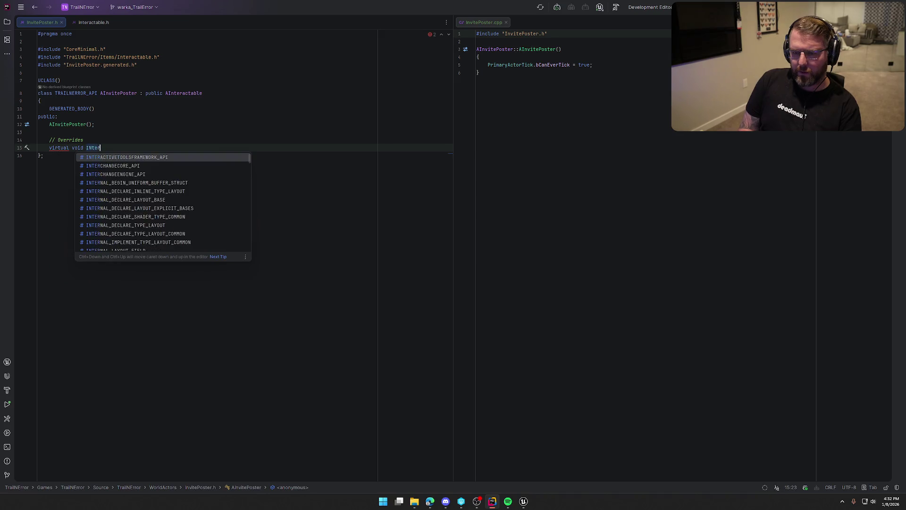
{"action": "type", "text": "nteract"}
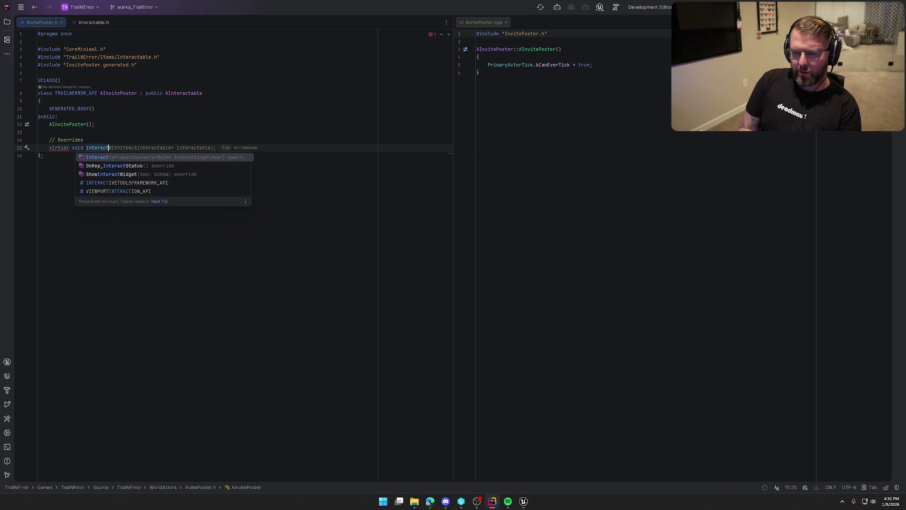
{"action": "key", "text": "Return"}
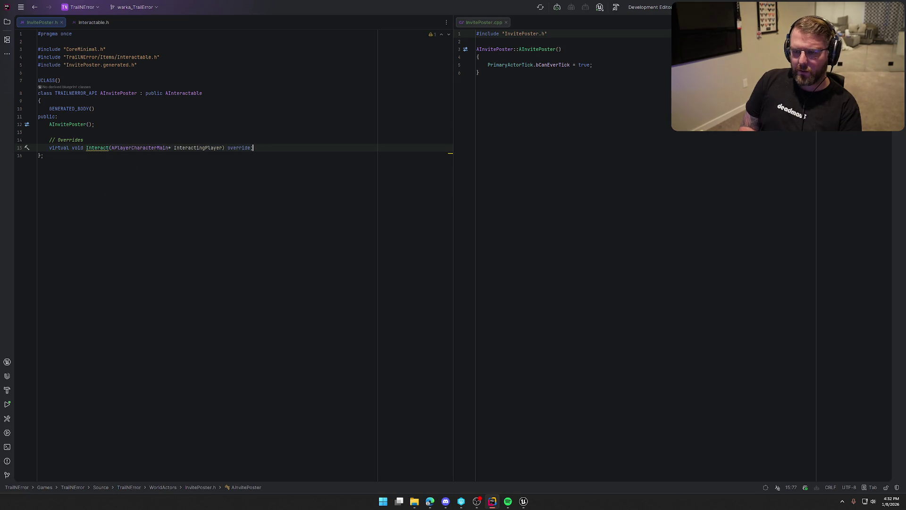
Step: Generate the Interact definition in InvitePoster.cpp, calling Super::Interact
{"action": "left_click", "coordinate": [92, 147]}
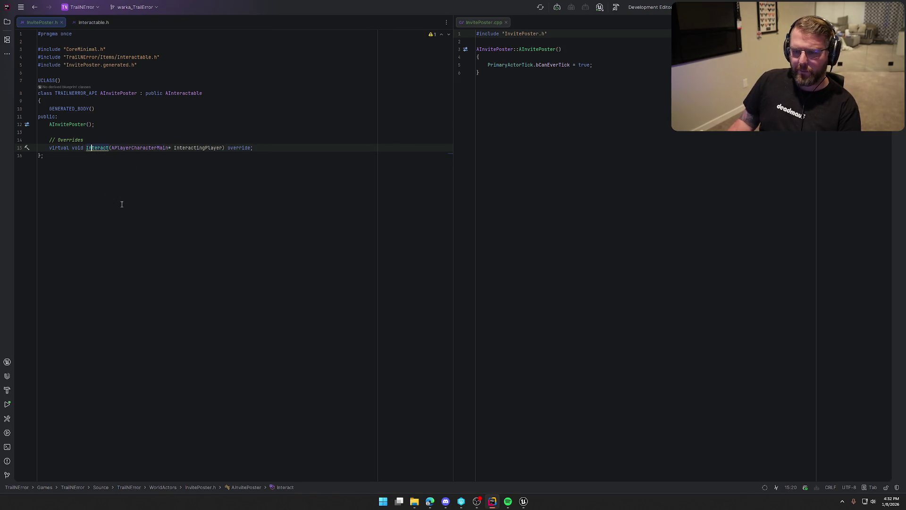
{"action": "key", "text": "alt+Return"}
{"action": "key", "text": "Return"}
{"action": "key", "text": "Return"}
{"action": "key", "text": "Return"}
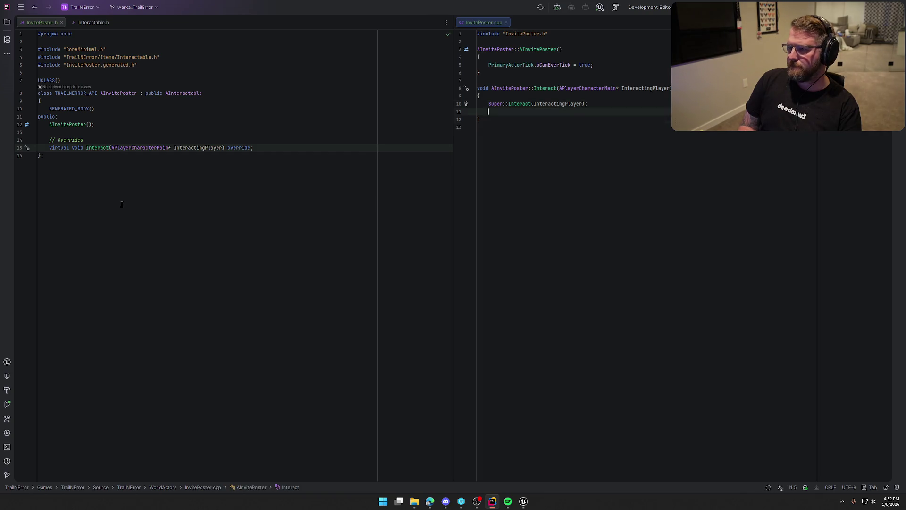
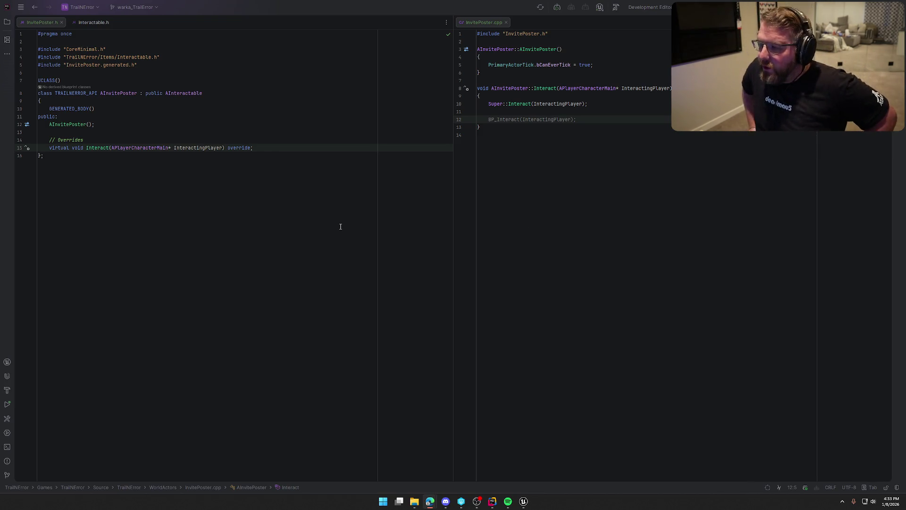
Step: Check the poster on the tree in the Unreal level, then come back to Rider
{"action": "left_click", "coordinate": [602, 119]}
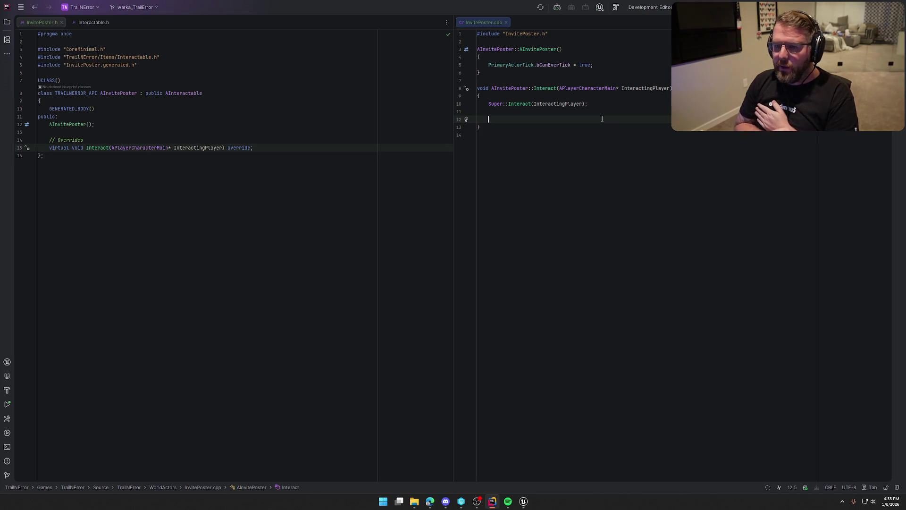
{"action": "left_click", "coordinate": [524, 500]}
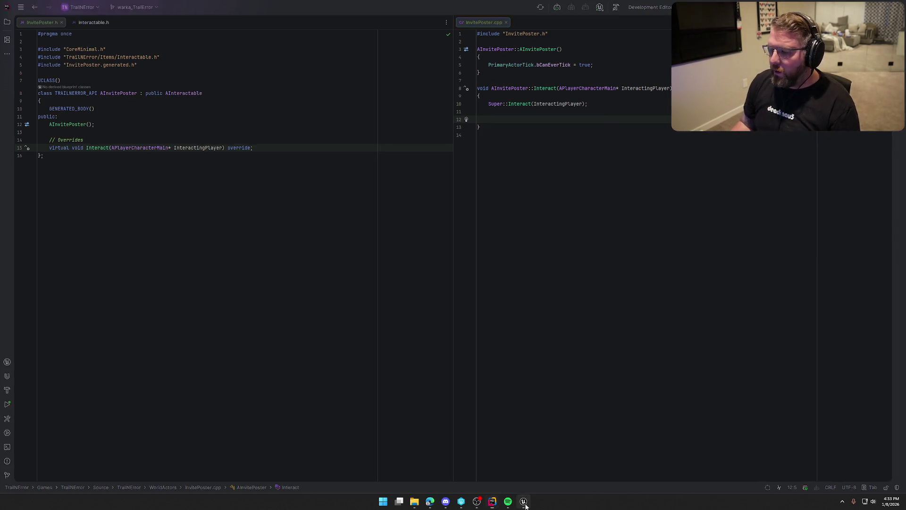
{"action": "scroll", "coordinate": [420, 295], "scroll_direction": "up", "scroll_amount": 5}
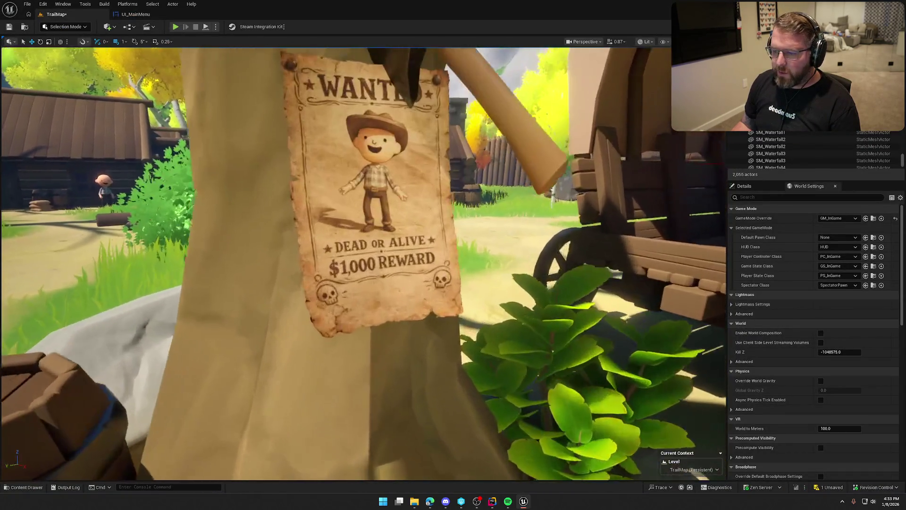
{"action": "scroll", "coordinate": [420, 295], "scroll_direction": "down", "scroll_amount": 4}
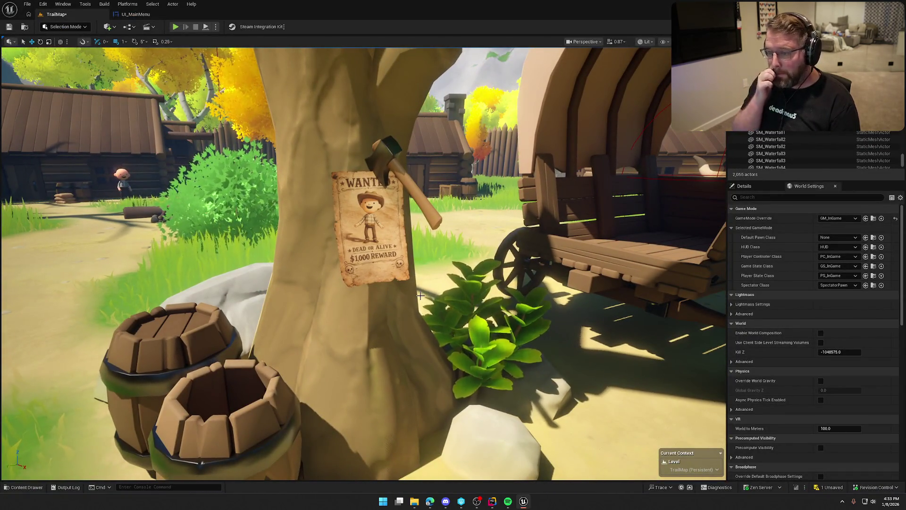
{"action": "left_click_drag", "start_coordinate": [420, 295], "coordinate": [387, 297]}
{"action": "left_click_drag", "start_coordinate": [404, 208], "coordinate": [430, 274]}
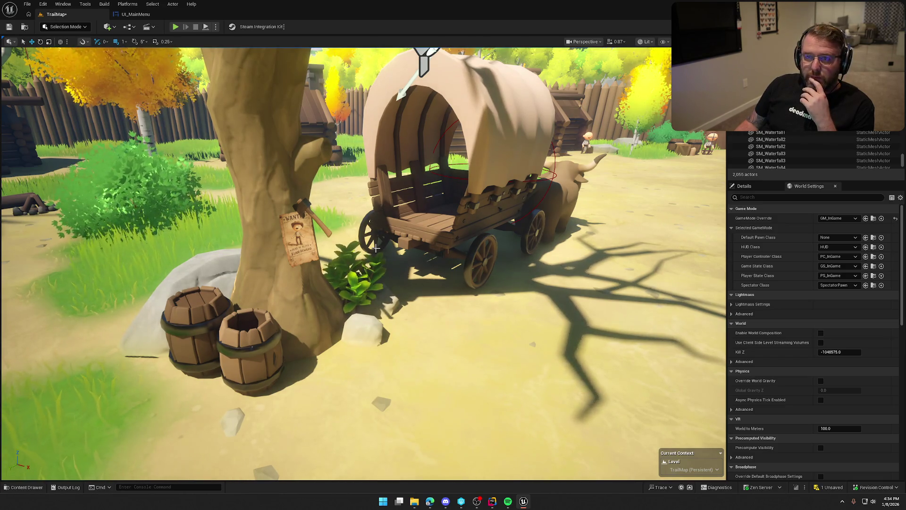
{"action": "left_click", "coordinate": [492, 501]}
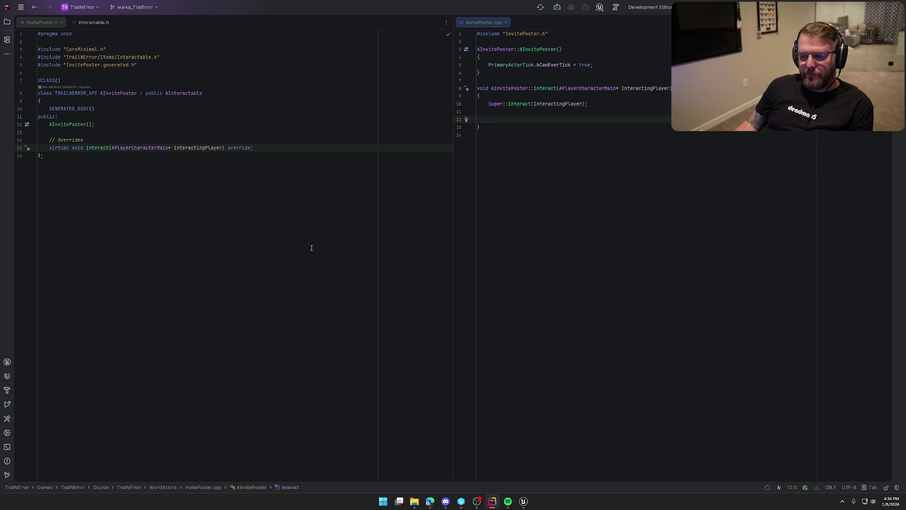
Step: Open SettingsUI.cpp from the UI folder and select the OpenSteamOverlay body, lines 93–105
{"action": "left_click", "coordinate": [7, 22]}
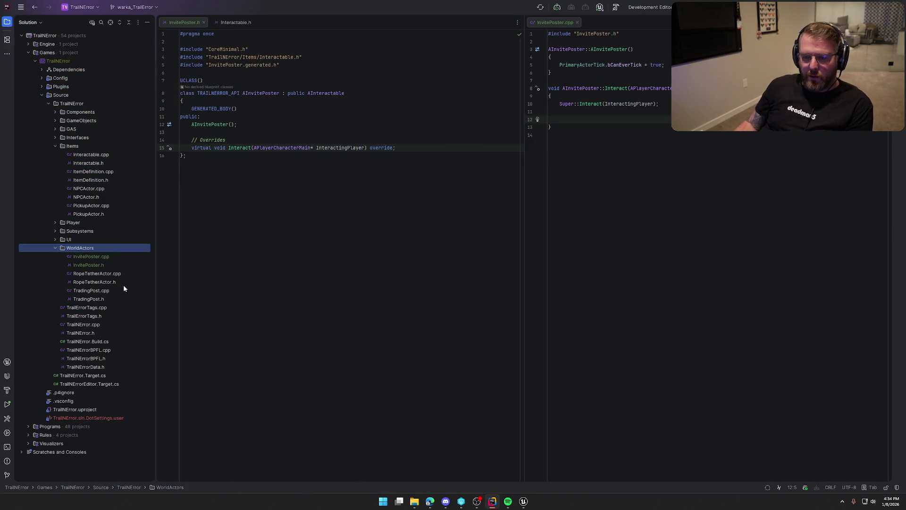
{"action": "left_click", "coordinate": [57, 240]}
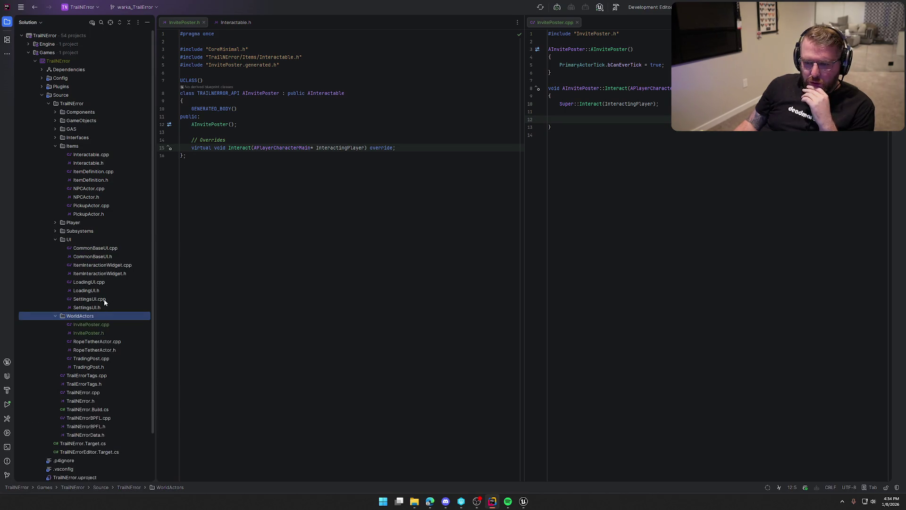
{"action": "double_click", "coordinate": [89, 298]}
{"action": "left_click", "coordinate": [7, 22]}
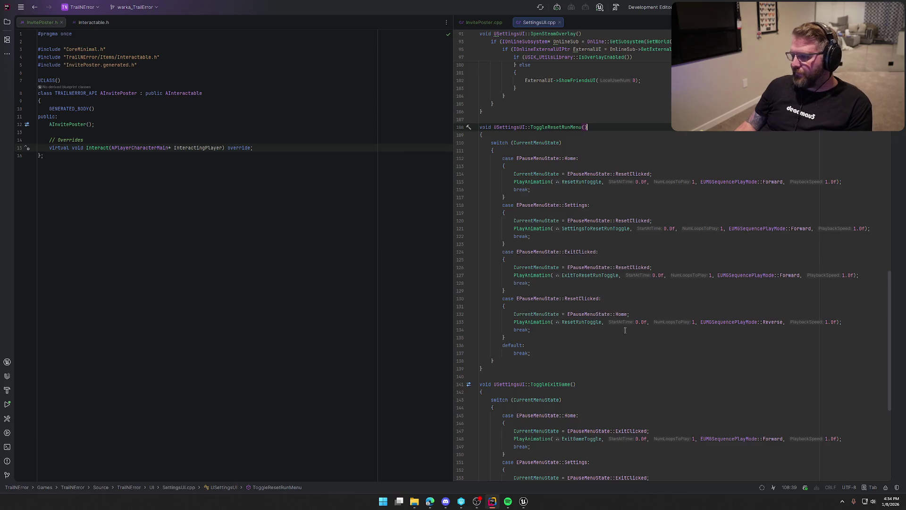
{"action": "scroll", "coordinate": [629, 331], "scroll_direction": "up", "scroll_amount": 5}
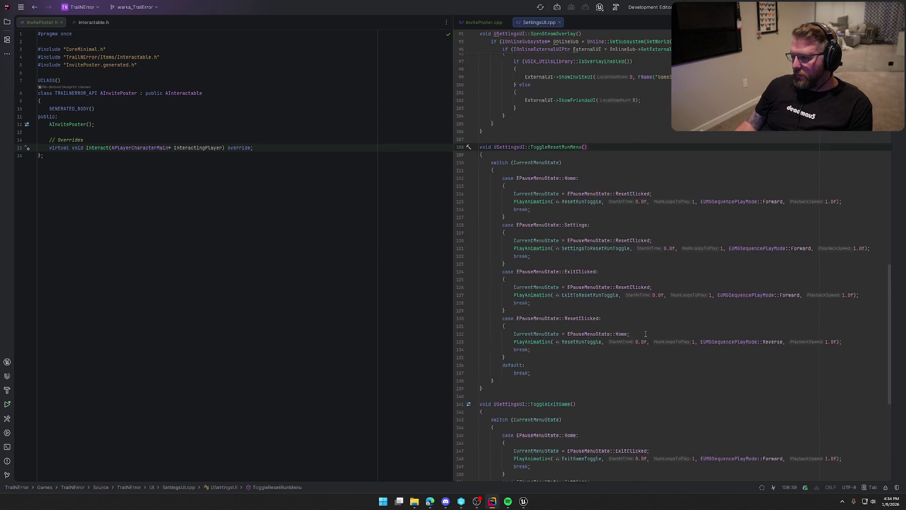
{"action": "scroll", "coordinate": [645, 334], "scroll_direction": "up", "scroll_amount": 10}
{"action": "scroll", "coordinate": [647, 335], "scroll_direction": "down", "scroll_amount": 8}
{"action": "left_click_drag", "start_coordinate": [490, 175], "coordinate": [502, 271]}
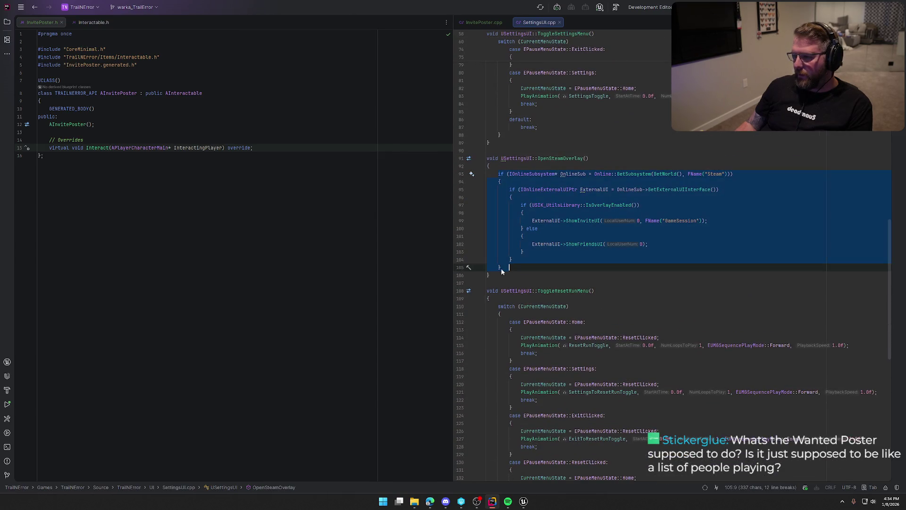
{"action": "key", "text": "shift+Left"}
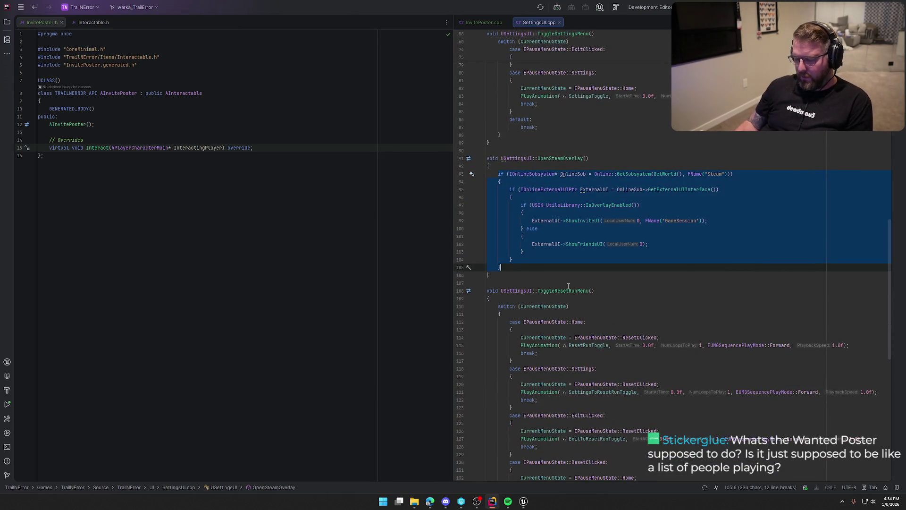
{"action": "left_click", "coordinate": [485, 22]}
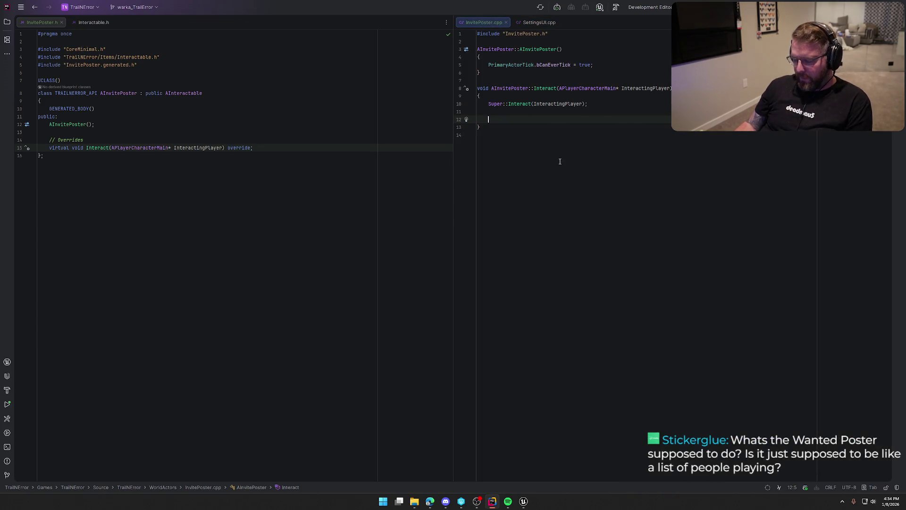
Step: Paste the Steam overlay code into Interact and add the missing SIK_UtilsLibrary.h include
{"action": "key", "text": "ctrl+v"}
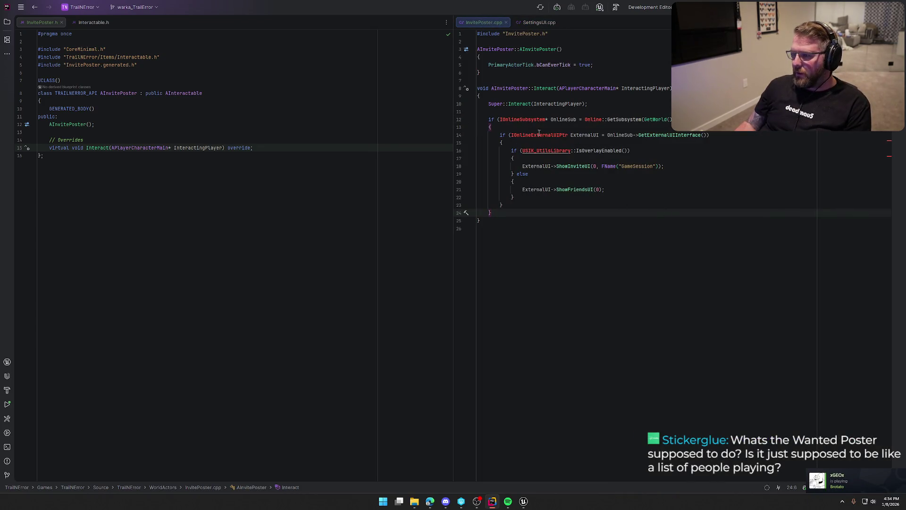
{"action": "left_click", "coordinate": [543, 150]}
{"action": "key", "text": "alt+Return"}
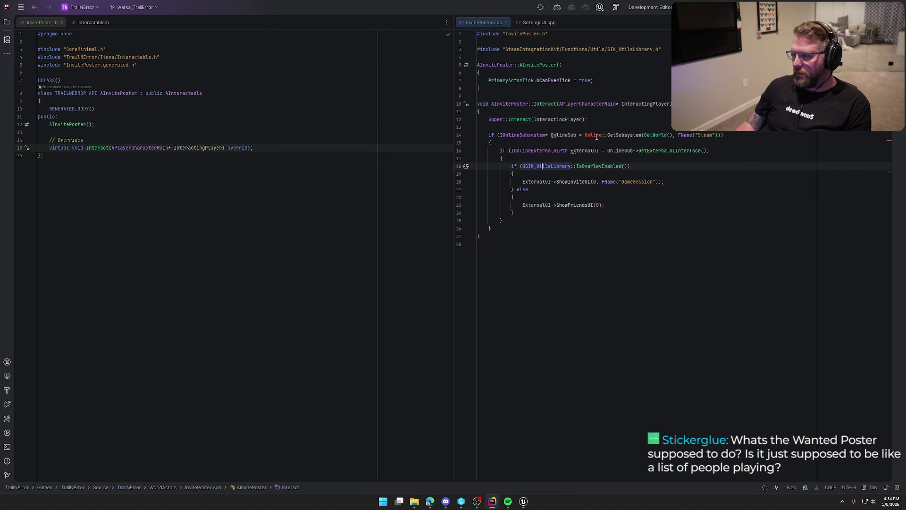
{"action": "mouse_move", "coordinate": [591, 136]}
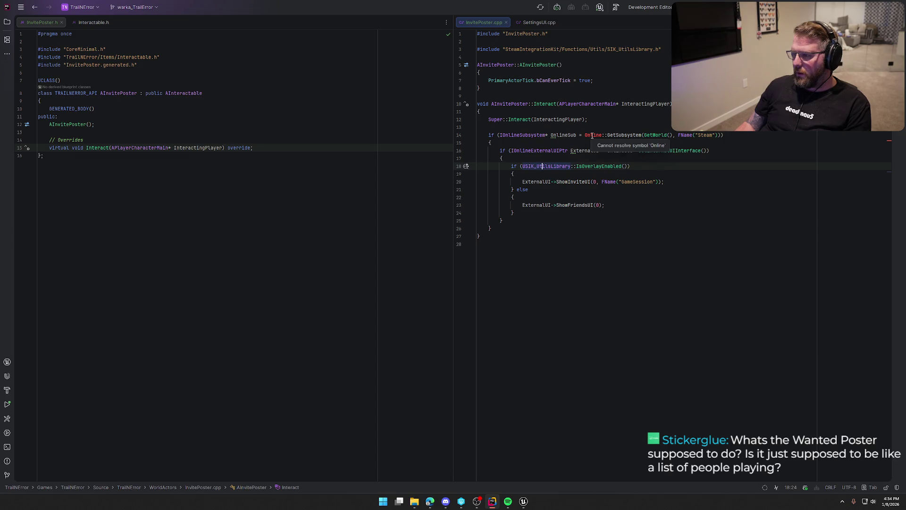
Step: In SettingsUI.cpp, delete the two unneeded top #include lines and the leftover empty line
{"action": "key", "text": "ctrl+Tab"}
{"action": "left_click", "coordinate": [601, 175]}
{"action": "double_click", "coordinate": [603, 174]}
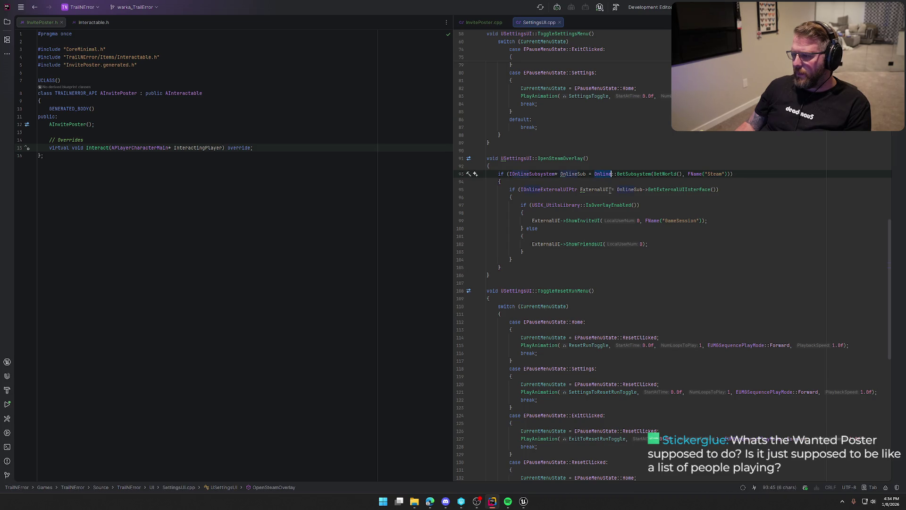
{"action": "key", "text": "ctrl+Home"}
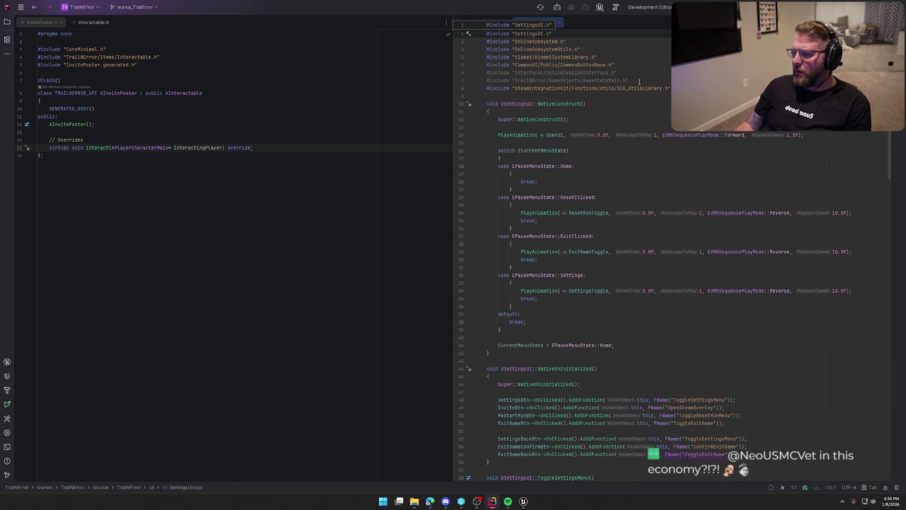
{"action": "left_click_drag", "start_coordinate": [639, 82], "coordinate": [442, 72]}
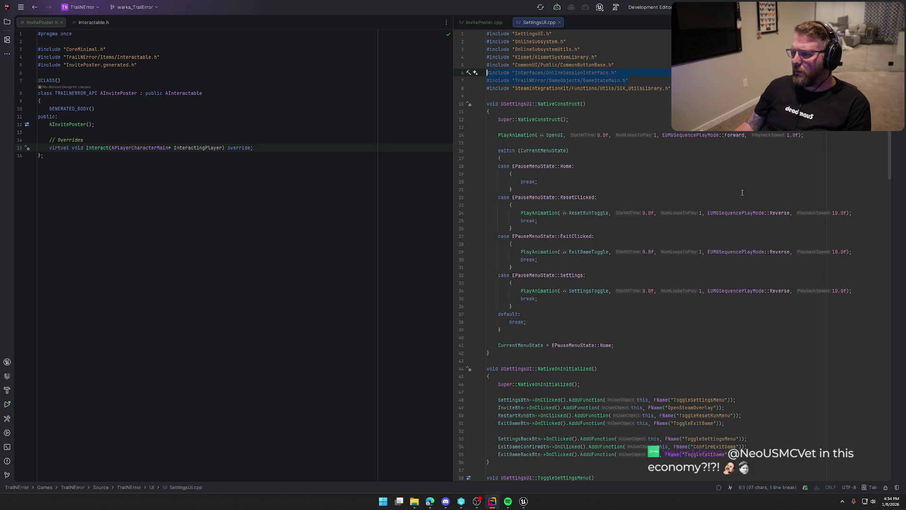
{"action": "key", "text": "Delete"}
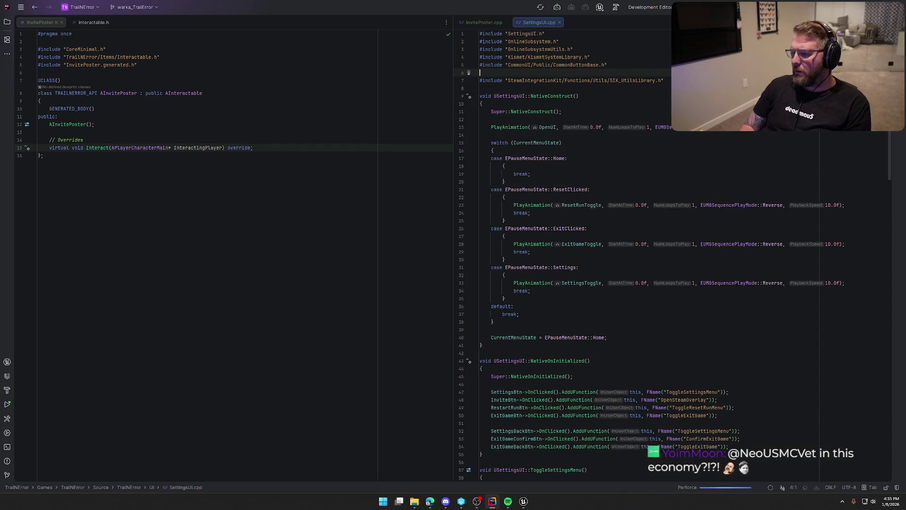
{"action": "key", "text": "BackSpace"}
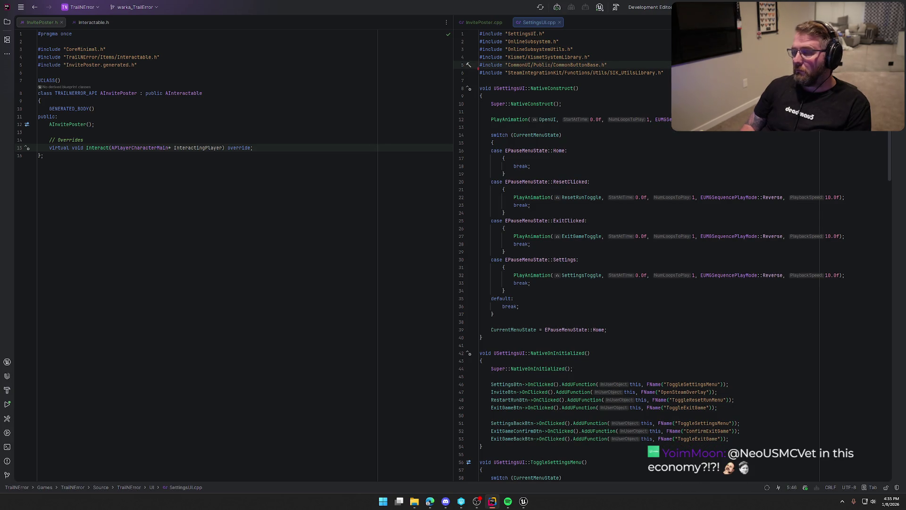
Step: Copy the OnlineSubsystem and OnlineSubsystemUtils includes into InvitePoster.cpp and remove its trailing blank line
{"action": "left_click", "coordinate": [665, 73]}
{"action": "left_click", "coordinate": [581, 49]}
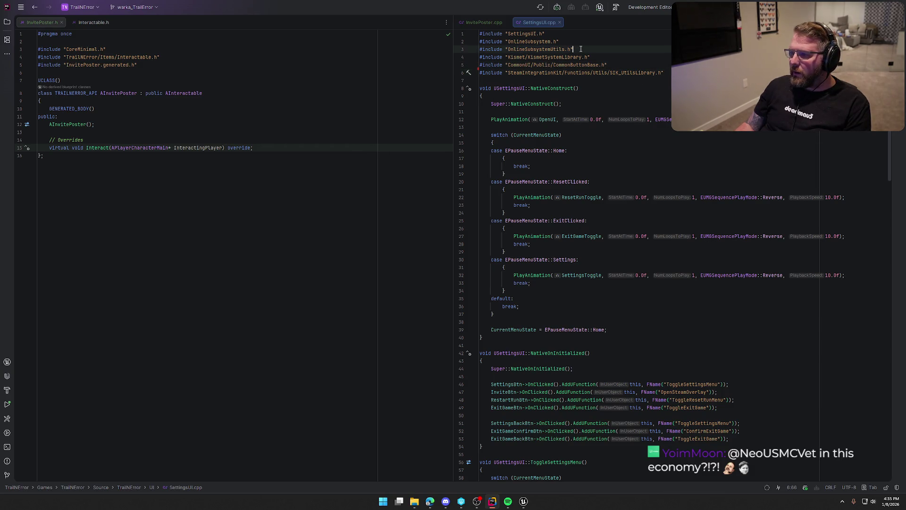
{"action": "left_click_drag", "start_coordinate": [581, 49], "coordinate": [477, 42]}
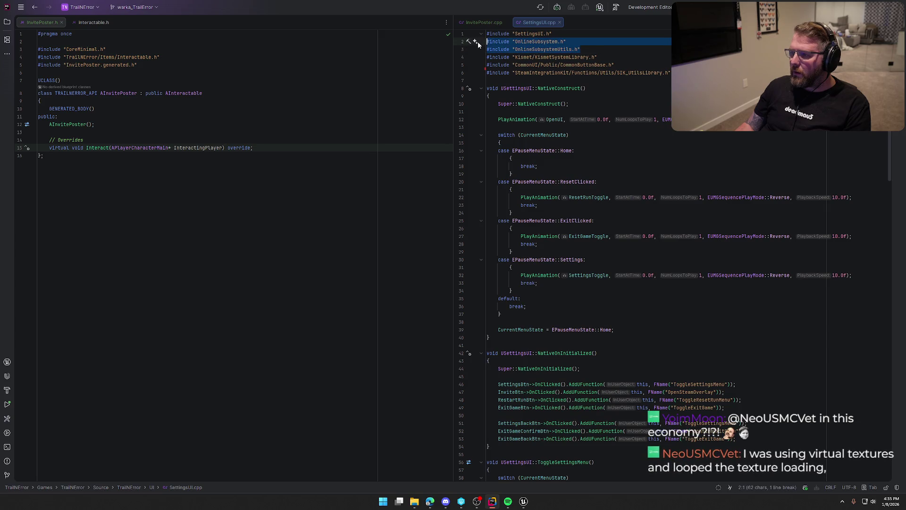
{"action": "key", "text": "ctrl+c"}
{"action": "left_click", "coordinate": [478, 21]}
{"action": "left_click", "coordinate": [556, 49]}
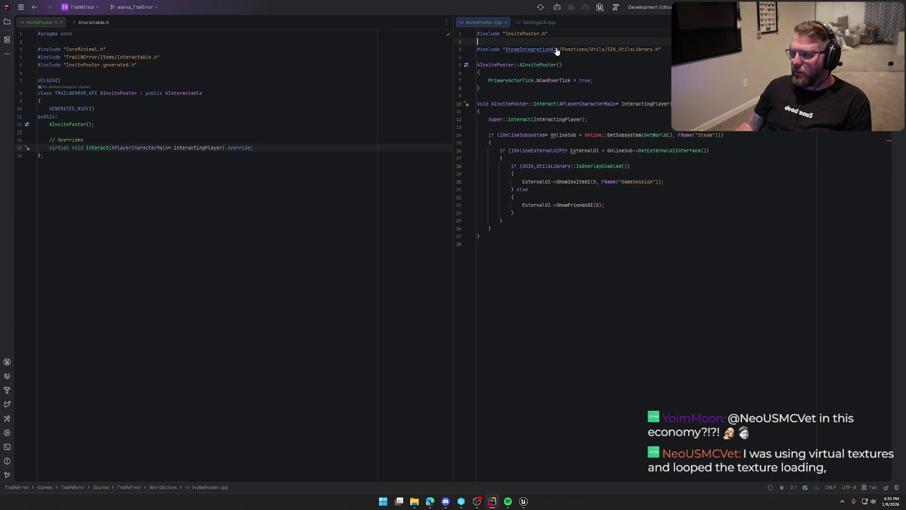
{"action": "key", "text": "ctrl+v"}
{"action": "left_click", "coordinate": [754, 265]}
{"action": "key", "text": "BackSpace"}
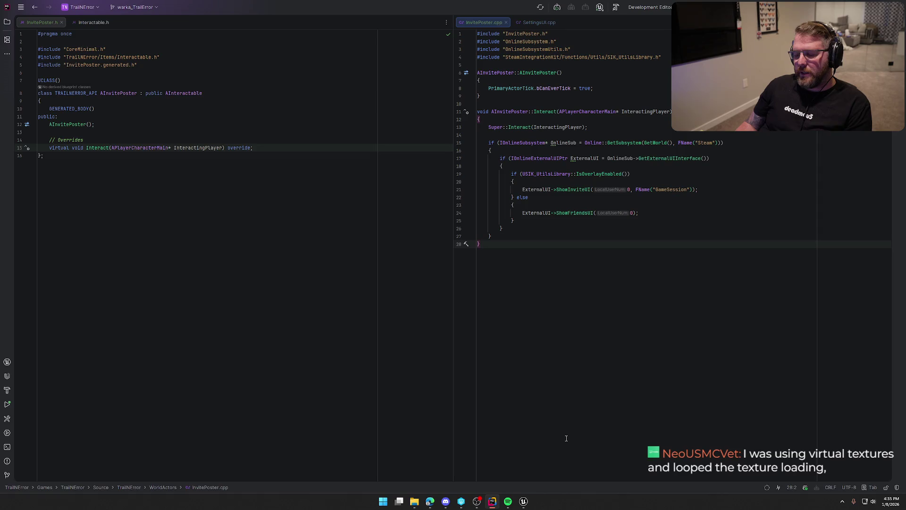
{"action": "left_click", "coordinate": [530, 501]}
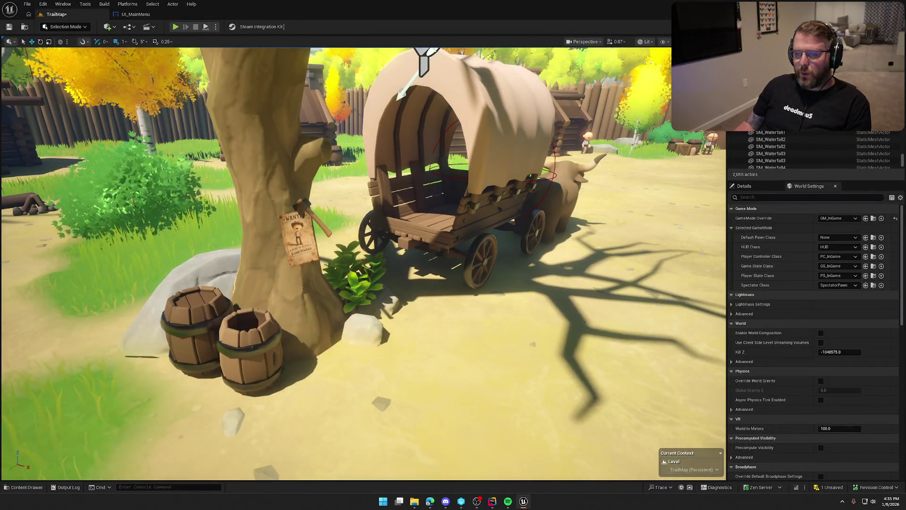
{"action": "scroll", "coordinate": [296, 177], "scroll_direction": "down", "scroll_amount": 5}
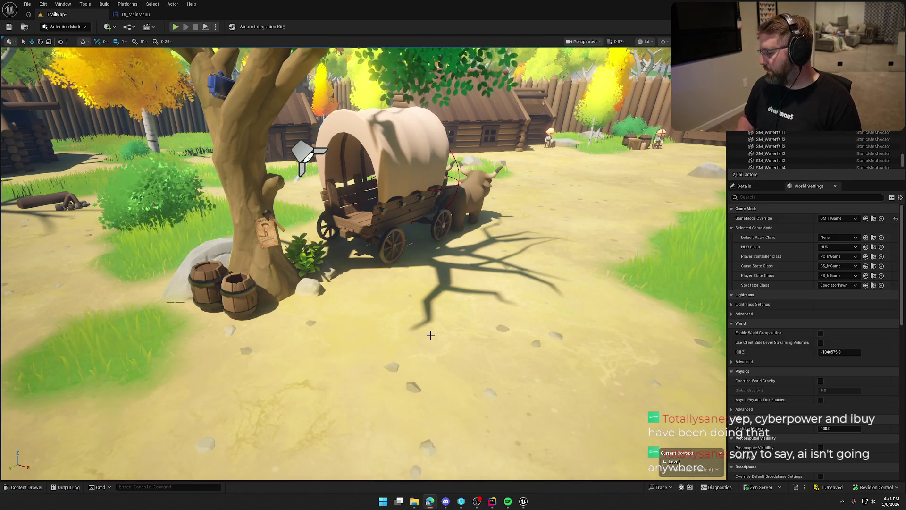
Step: Zoom and orbit the viewport in close on the poster's tree and the covered wagon
{"action": "scroll", "coordinate": [424, 342], "scroll_direction": "down", "scroll_amount": 6}
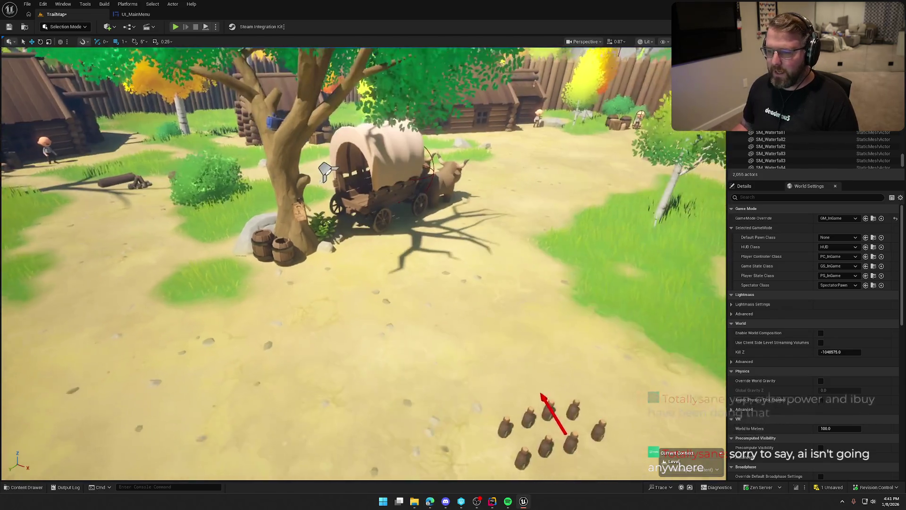
{"action": "scroll", "coordinate": [418, 305], "scroll_direction": "down", "scroll_amount": 2}
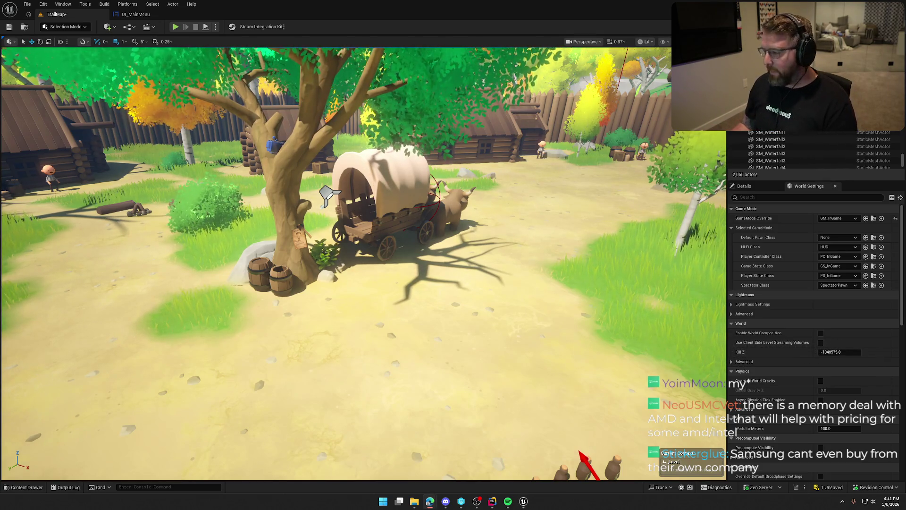
{"action": "left_click_drag", "start_coordinate": [358, 283], "coordinate": [387, 264]}
{"action": "left_click_drag", "start_coordinate": [467, 236], "coordinate": [434, 258]}
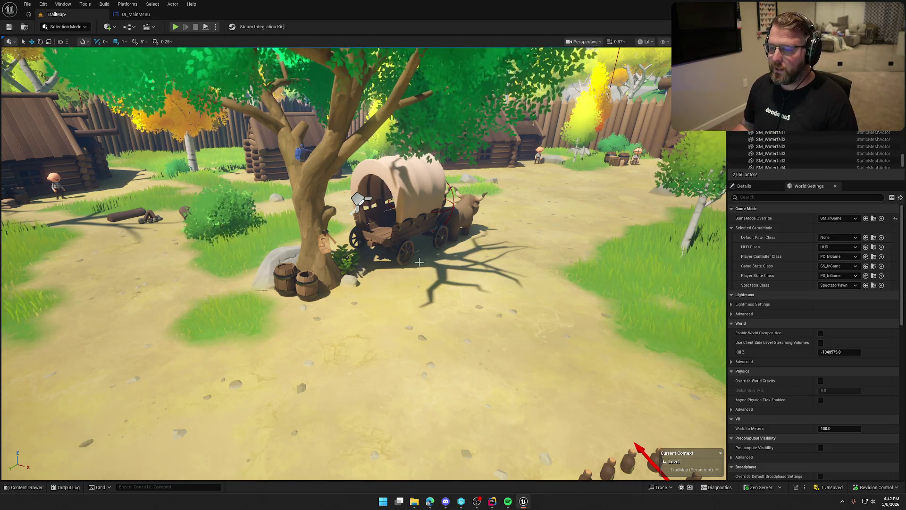
{"action": "scroll", "coordinate": [419, 262], "scroll_direction": "up", "scroll_amount": 5}
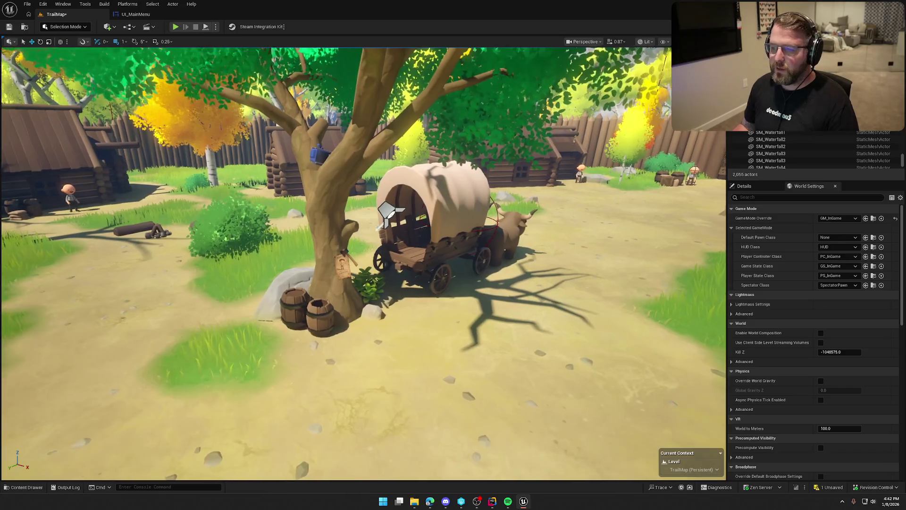
{"action": "left_click_drag", "start_coordinate": [537, 341], "coordinate": [543, 339]}
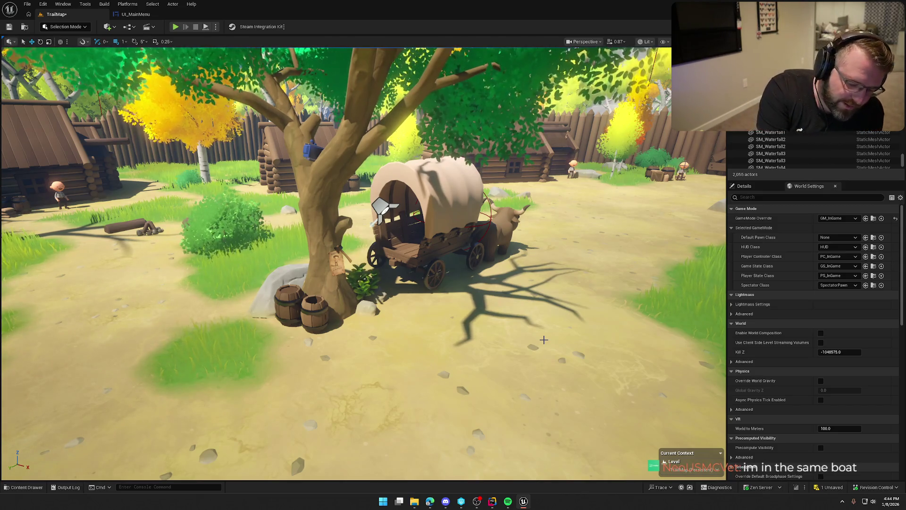
{"action": "left_click_drag", "start_coordinate": [544, 339], "coordinate": [535, 298]}
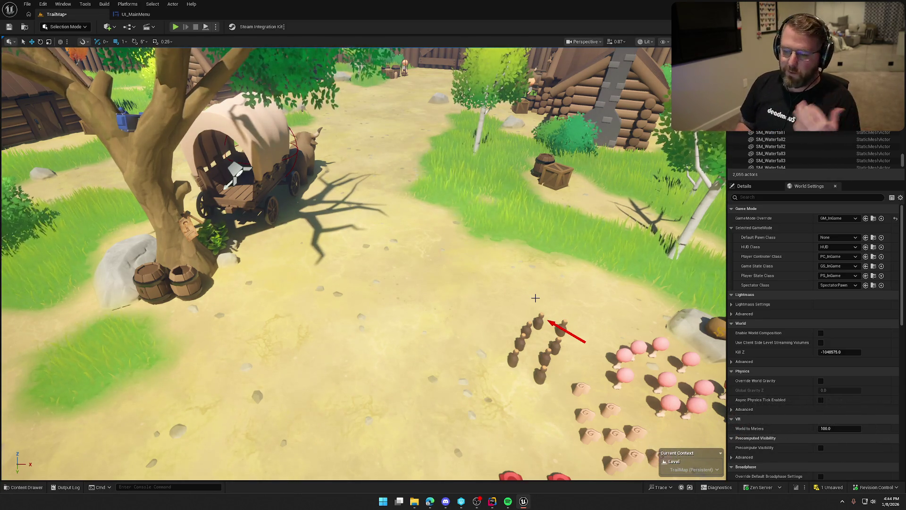
Step: Fly the viewport back in toward the poster on the tree beside the wagon
{"action": "mouse_move", "coordinate": [535, 298]}
{"action": "left_mouse_down"}
{"action": "mouse_move", "coordinate": [500, 288]}
{"action": "mouse_move", "coordinate": [400, 319]}
{"action": "left_mouse_up"}
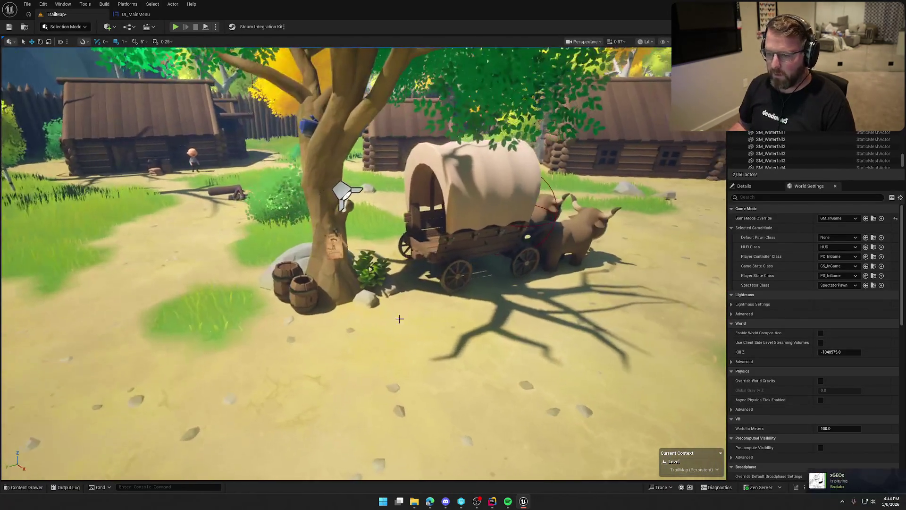
Step: View the InvitePoster code in Rider, then return to the Unreal level
{"action": "left_click", "coordinate": [492, 501]}
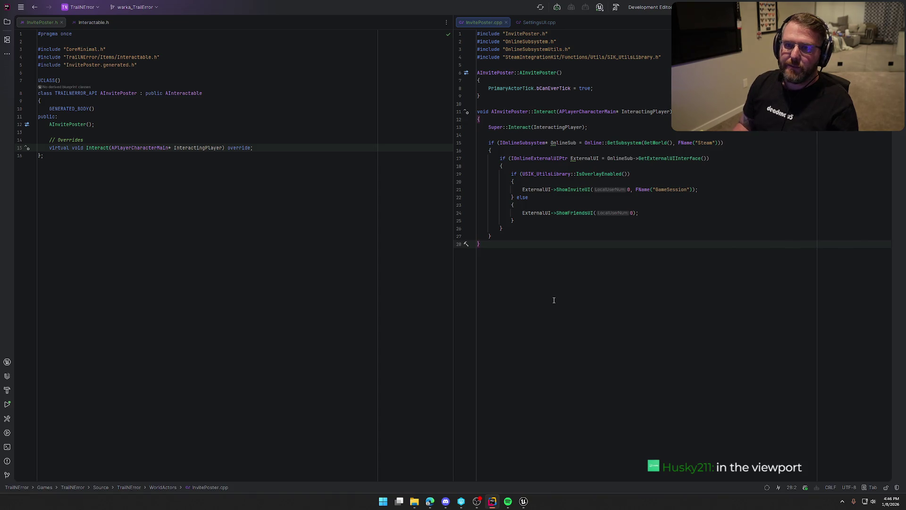
{"action": "key", "text": "alt+Tab"}
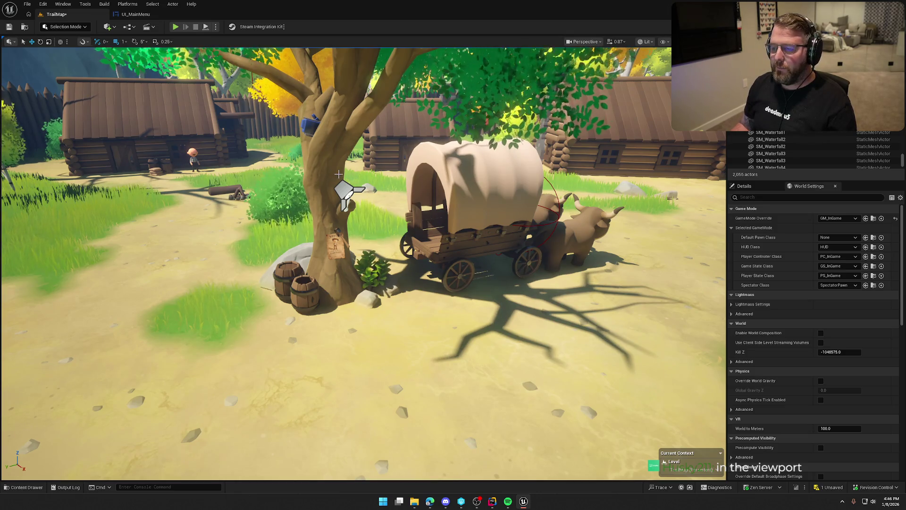
Step: Zoom the Unreal viewport back from the tree, poster and wagon
{"action": "scroll", "coordinate": [339, 174], "scroll_direction": "down", "scroll_amount": 5}
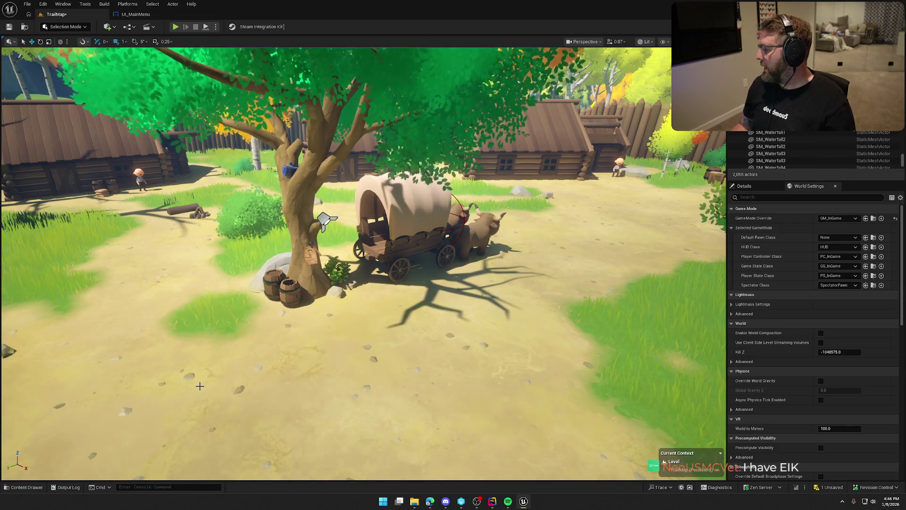
Step: Back the camera away to show more of the village, then return to the InvitePoster code
{"action": "left_click_drag", "start_coordinate": [451, 335], "coordinate": [475, 359]}
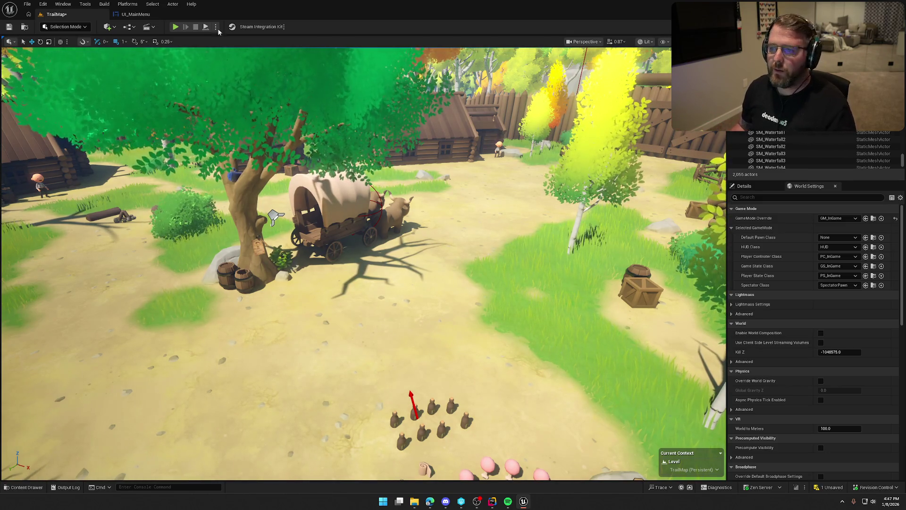
{"action": "left_click", "coordinate": [492, 501]}
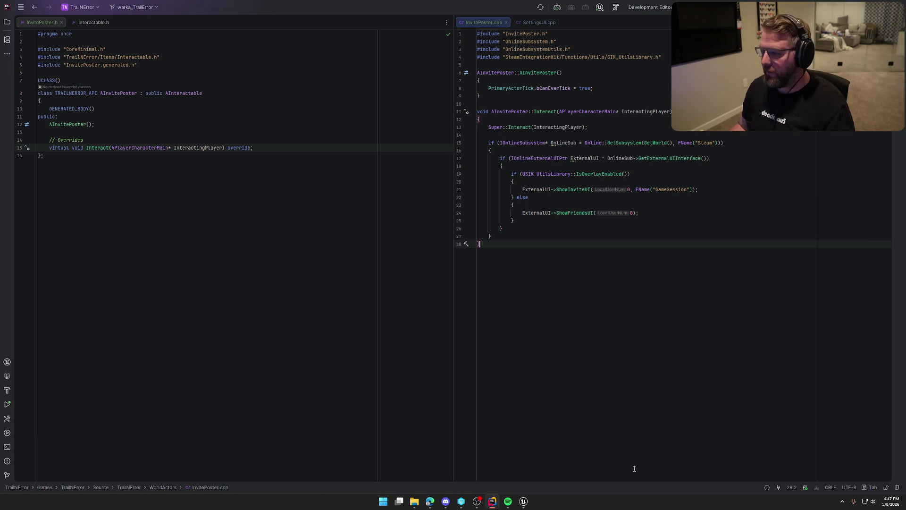
Step: Declare a virtual void BeginPlay() override under the Overrides comment in InvitePoster.h
{"action": "mouse_move", "coordinate": [526, 504]}
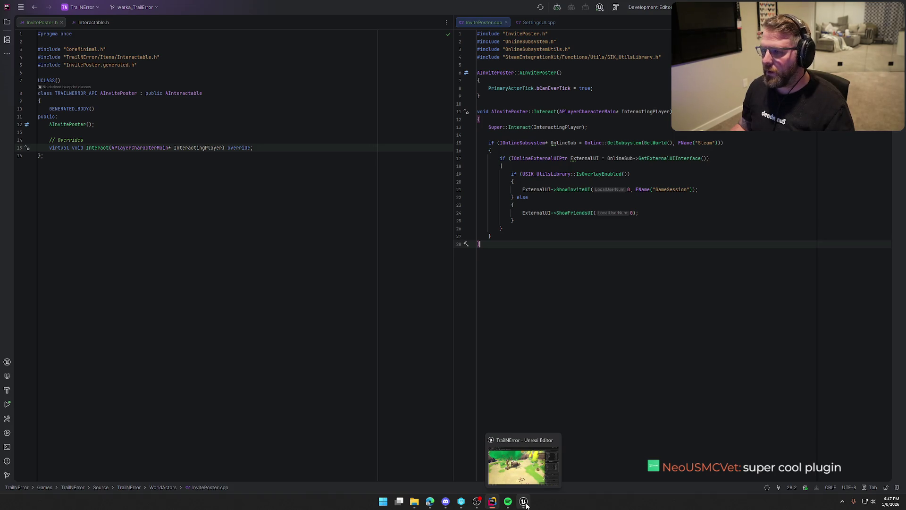
{"action": "left_click", "coordinate": [97, 124]}
{"action": "key", "text": "Down"}
{"action": "key", "text": "Down"}
{"action": "key", "text": "Return"}
{"action": "type", "text": "//"}
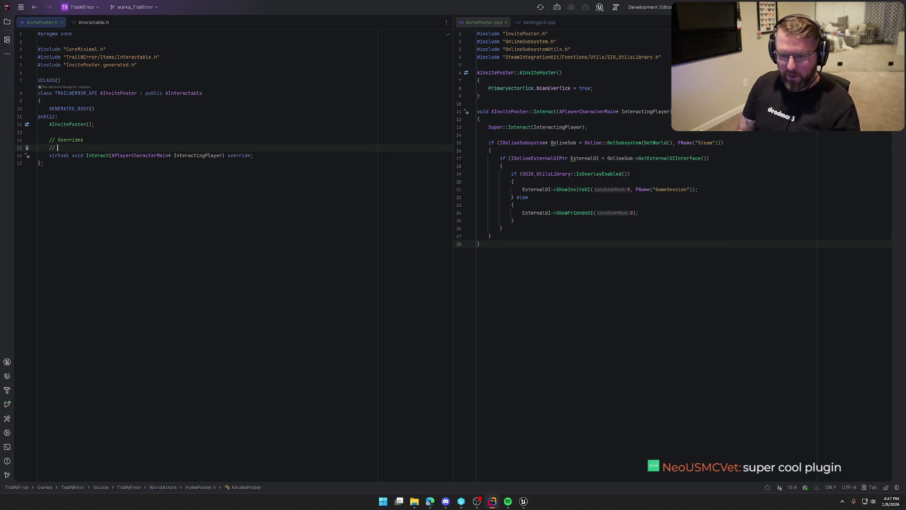
{"action": "key", "text": "BackSpace"}
{"action": "key", "text": "BackSpace"}
{"action": "key", "text": "BackSpace"}
{"action": "type", "text": "virtual vb"}
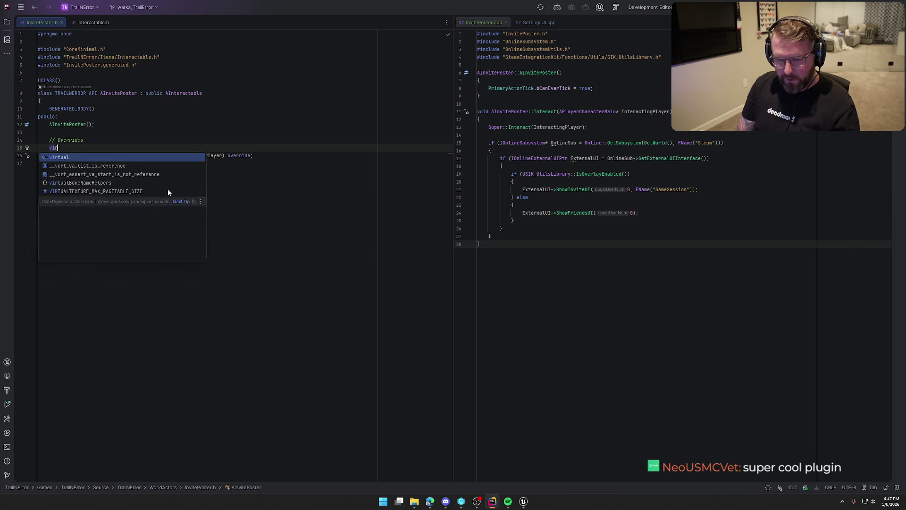
{"action": "key", "text": "BackSpace"}
{"action": "type", "text": "oid Be"}
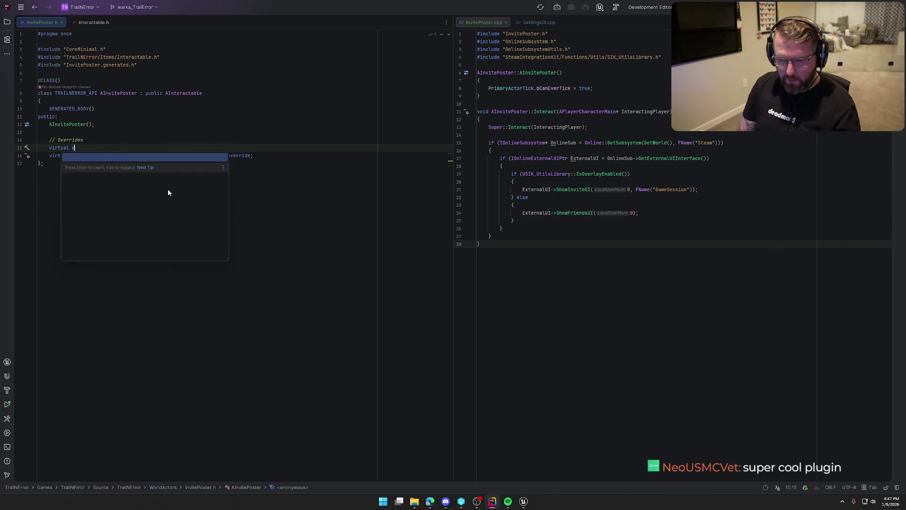
{"action": "type", "text": "gin"}
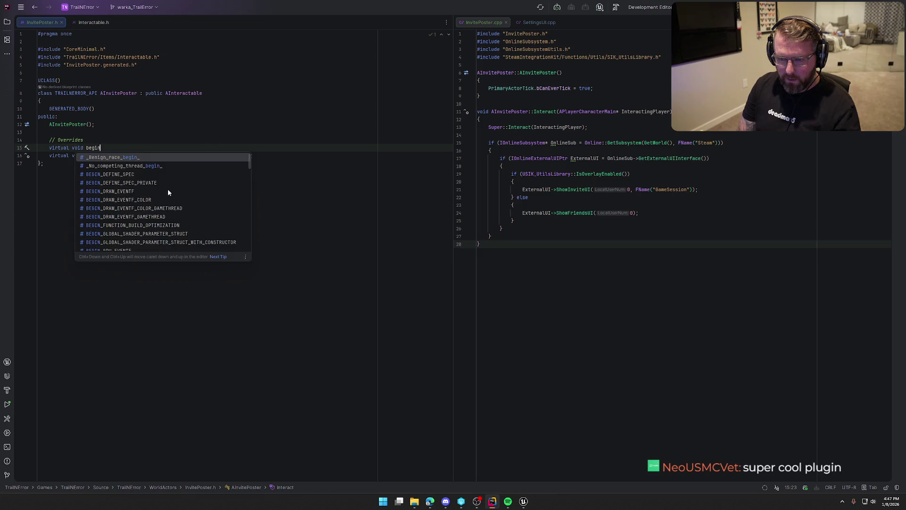
{"action": "key", "text": "Escape"}
{"action": "key", "text": "BackSpace"}
{"action": "key", "text": "BackSpace"}
{"action": "key", "text": "BackSpace"}
{"action": "type", "text": "B"}
{"action": "key", "text": "Tab"}
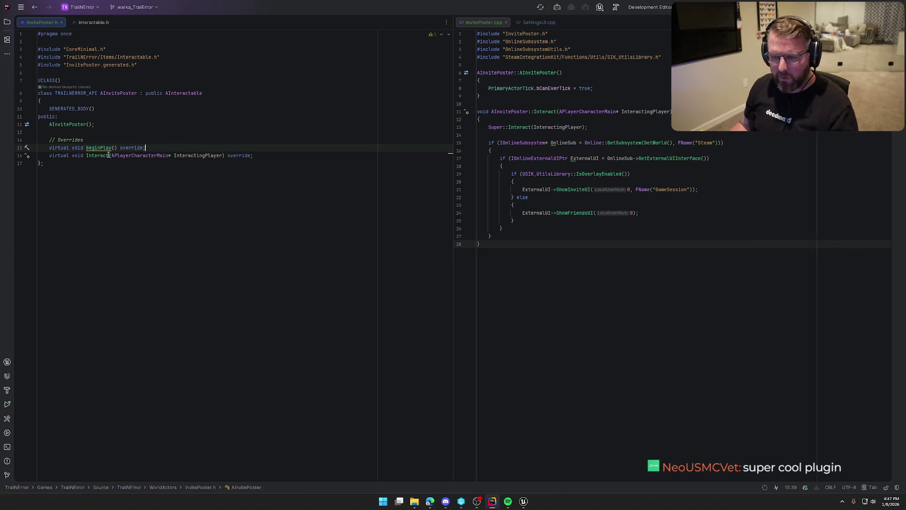
Step: Generate the BeginPlay definition with Super::BeginPlay() in InvitePoster.cpp
{"action": "left_click", "coordinate": [98, 147]}
{"action": "key", "text": "alt+Return"}
{"action": "key", "text": "Return"}
{"action": "type", "text": "UPROPERTY(EditDefaultsOnly, BlueprintReadWrite,"}
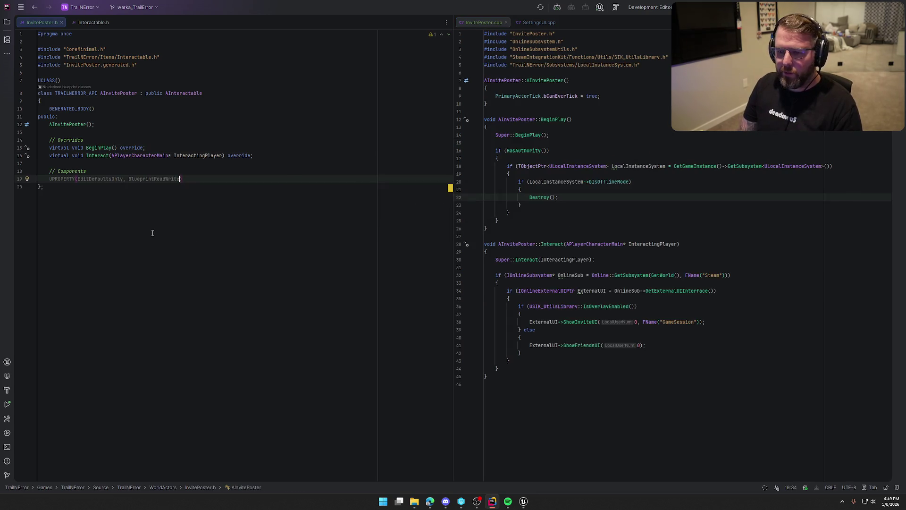
Step: Finish PosterMesh and add a forward-declared TObjectPtr<USpotLightComponent> SpotLight under Invite Poster
{"action": "key", "text": "Tab"}
{"action": "key", "text": "Tab"}
{"action": "key", "text": "Return"}
{"action": "key", "text": "Return"}
{"action": "type", "text": "UPRO"}
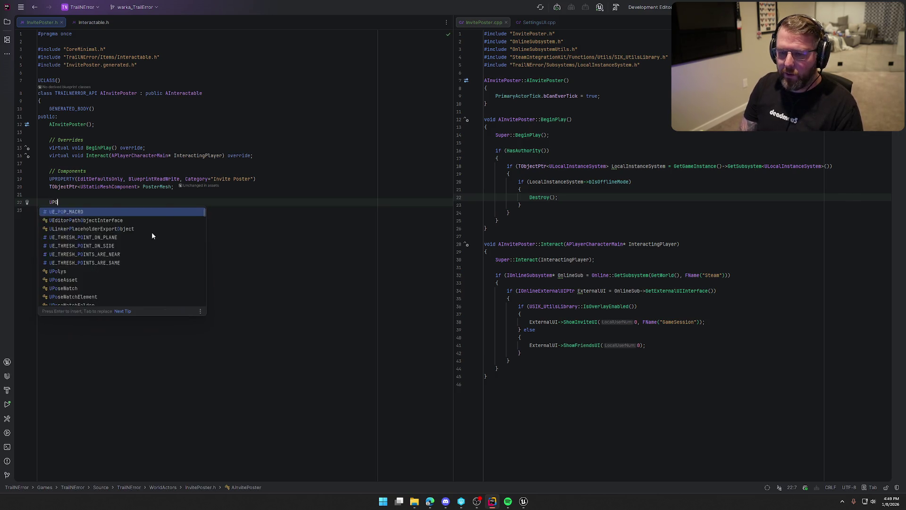
{"action": "key", "text": "Tab"}
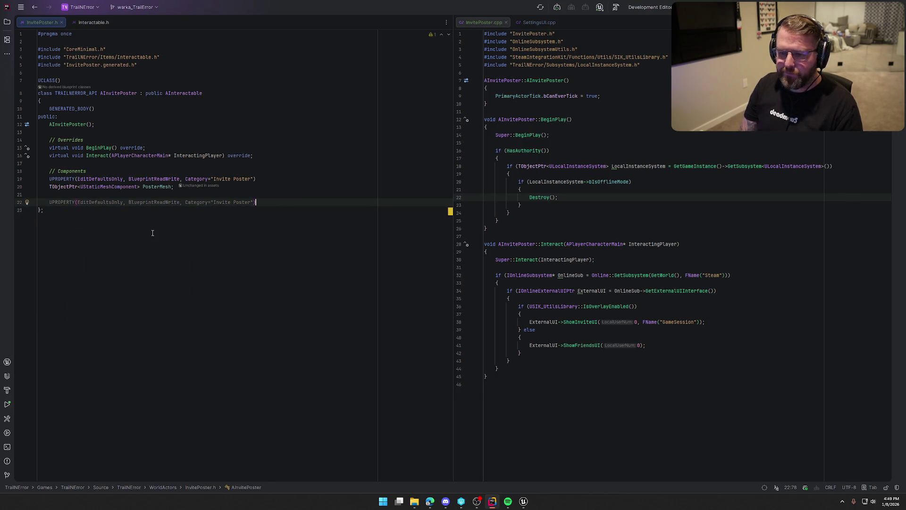
{"action": "key", "text": "Return"}
{"action": "type", "text": "TObjectPtr<U"}
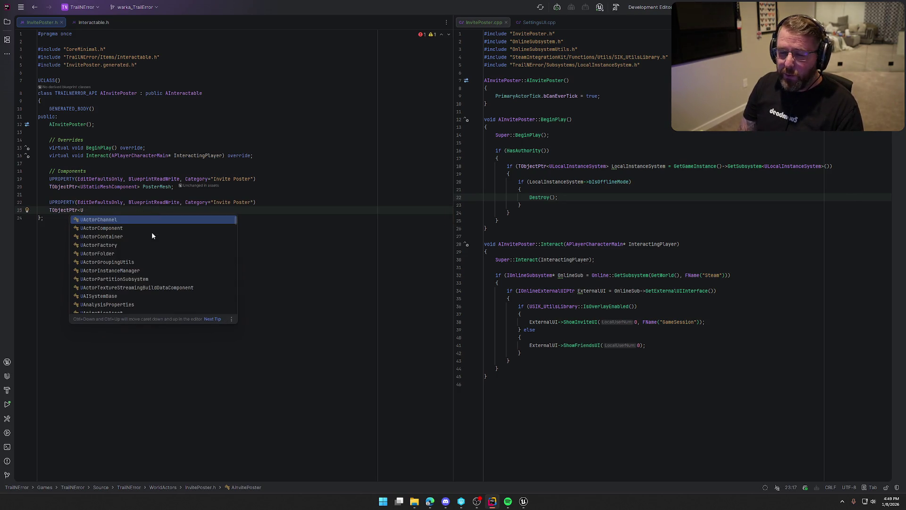
{"action": "type", "text": "Spot"}
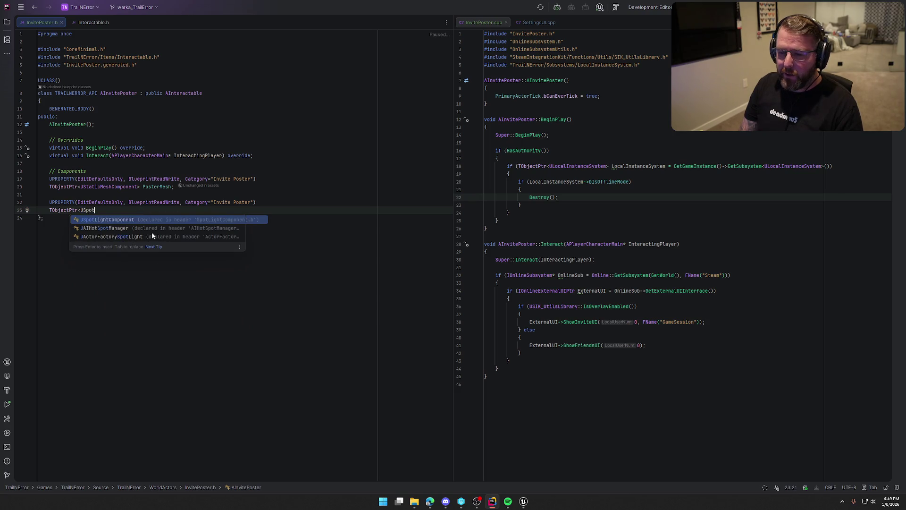
{"action": "key", "text": "Return"}
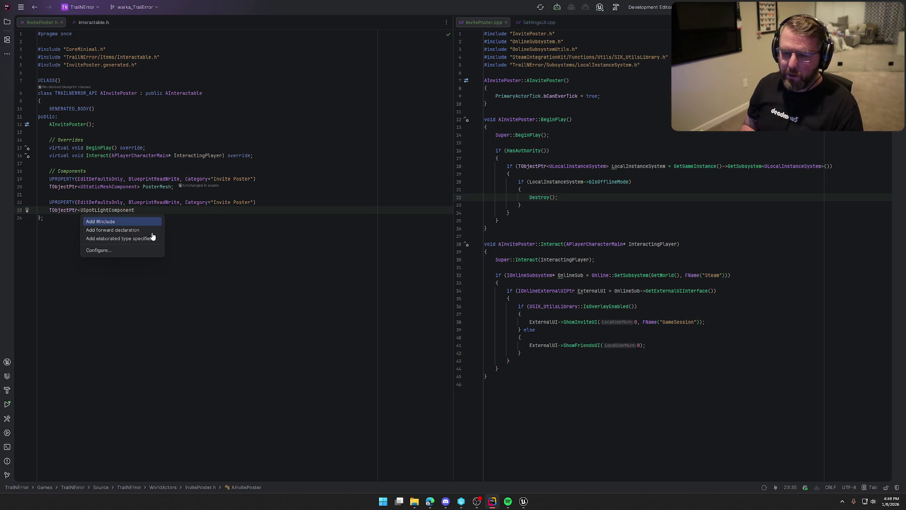
{"action": "left_click", "coordinate": [151, 230]}
{"action": "type", "text": ">"}
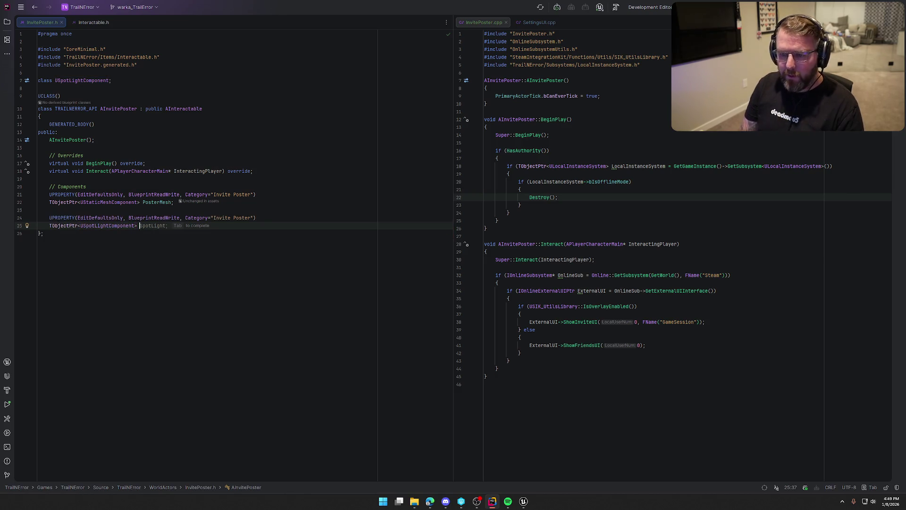
{"action": "key", "text": "Tab"}
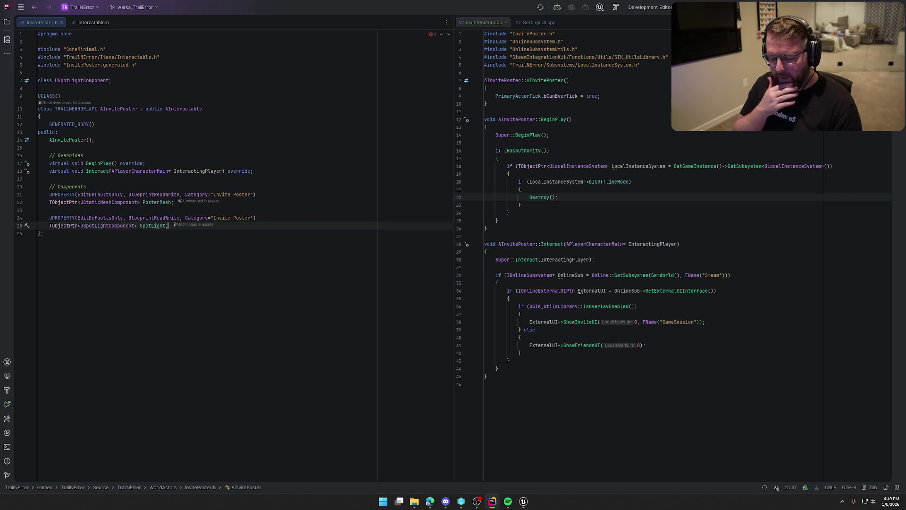
{"action": "key", "text": "alt+Tab"}
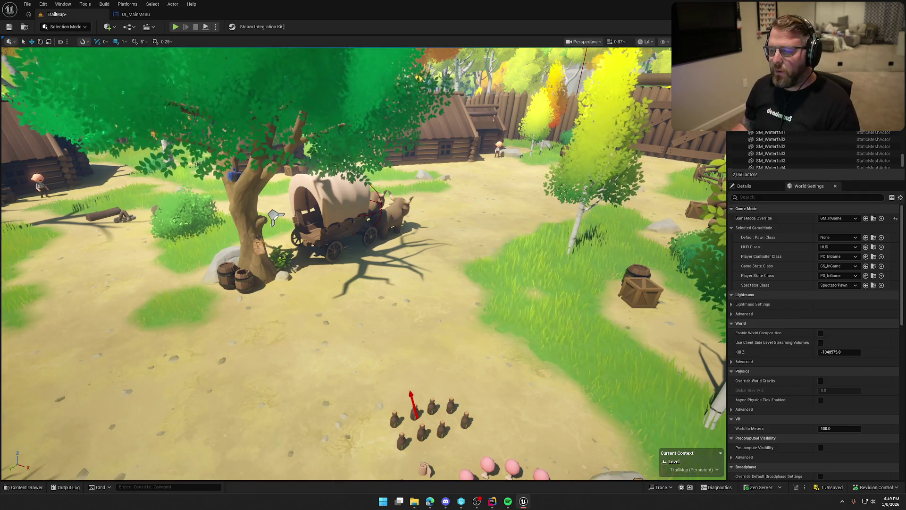
Step: Zoom the viewport in toward the wanted poster pinned under the axe on the tree
{"action": "scroll", "coordinate": [151, 232], "scroll_direction": "up", "scroll_amount": 5}
{"action": "scroll", "coordinate": [151, 232], "scroll_direction": "up", "scroll_amount": 5}
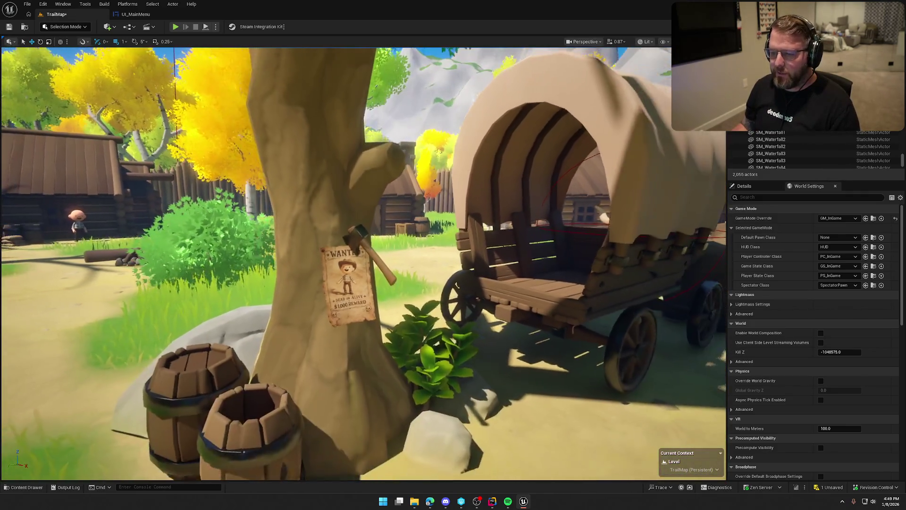
{"action": "scroll", "coordinate": [448, 319], "scroll_direction": "up", "scroll_amount": 3}
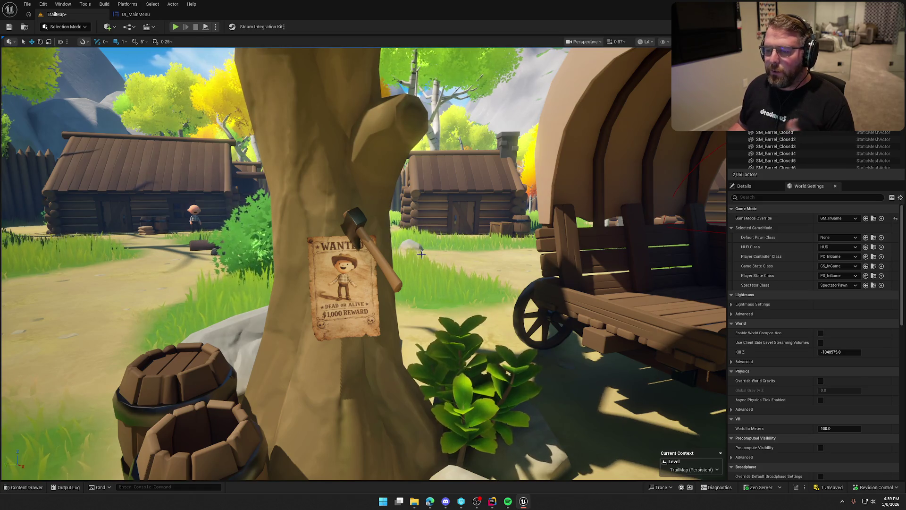
Step: Zoom the viewport in on the wanted poster on the tree, then bring up the InvitePoster code in Rider
{"action": "scroll", "coordinate": [420, 255], "scroll_direction": "down", "scroll_amount": 5}
{"action": "scroll", "coordinate": [432, 275], "scroll_direction": "up", "scroll_amount": 5}
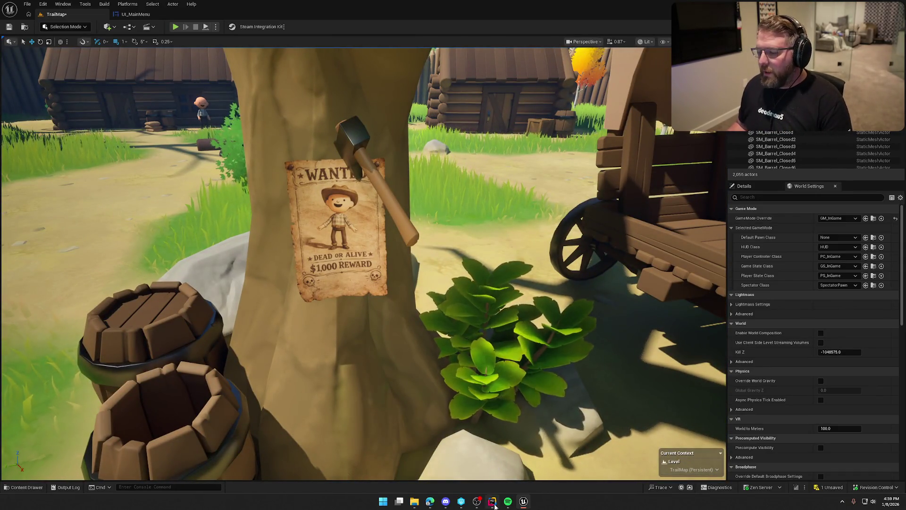
{"action": "key", "text": "alt+Tab"}
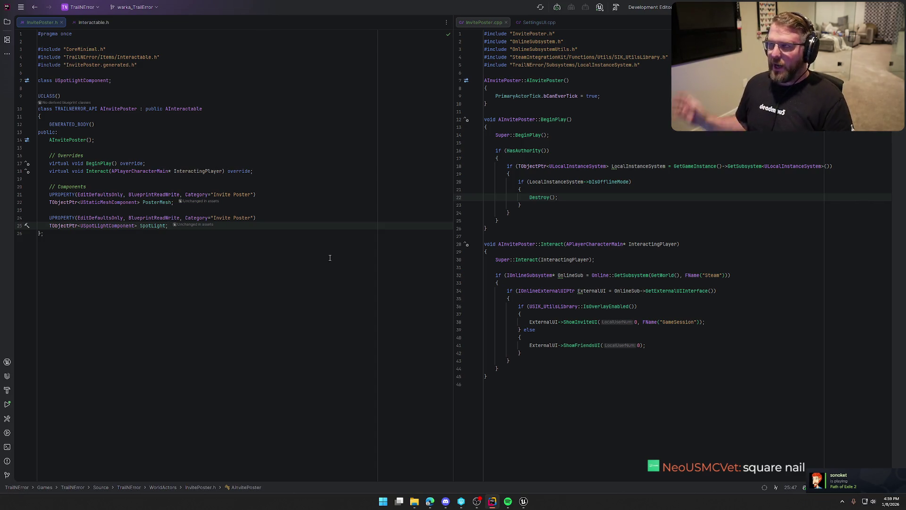
Step: Return from Rider to the TrailMap level viewport in Unreal Editor
{"action": "key", "text": "alt+Tab"}
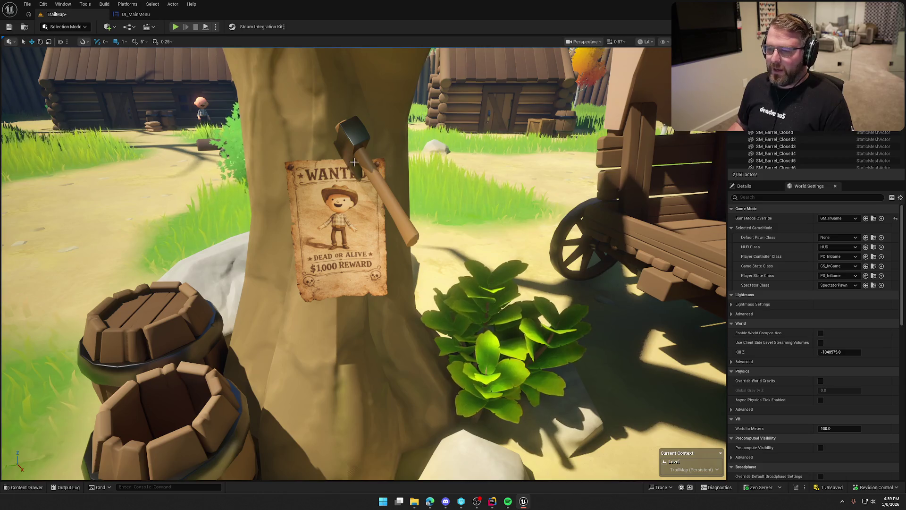
Step: Pull the camera back and left to frame the covered wagon beside the poster tree
{"action": "left_click_drag", "start_coordinate": [633, 304], "coordinate": [590, 358]}
{"action": "left_click_drag", "start_coordinate": [327, 242], "coordinate": [305, 288]}
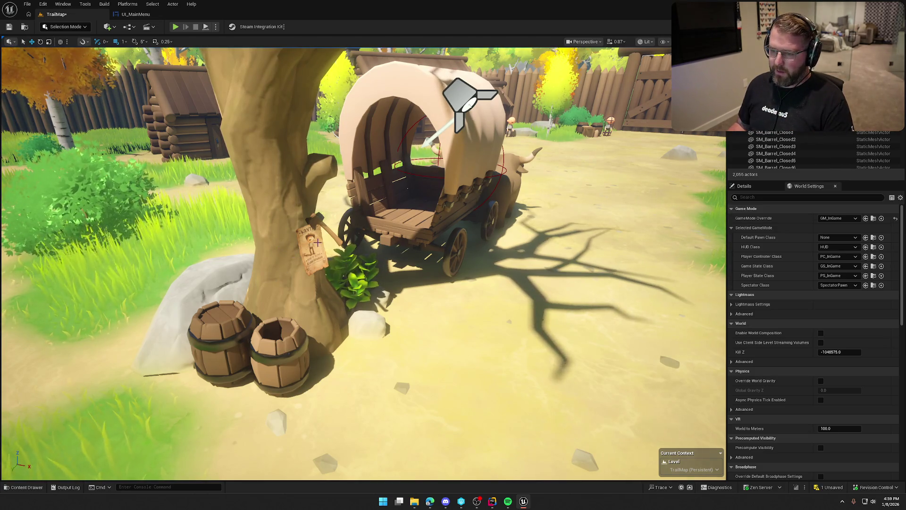
{"action": "left_click_drag", "start_coordinate": [480, 92], "coordinate": [467, 80]}
{"action": "left_click_drag", "start_coordinate": [423, 327], "coordinate": [424, 327]}
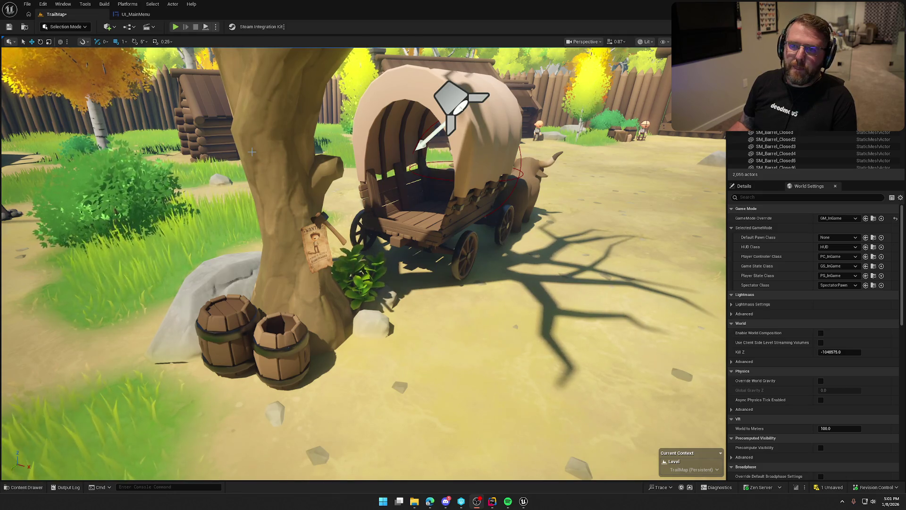
Step: Rise above the yard and pull back to show the tree, wagon, barrels and fence gate together
{"action": "mouse_move", "coordinate": [369, 233]}
{"action": "left_mouse_down"}
{"action": "mouse_move", "coordinate": [370, 264]}
{"action": "mouse_move", "coordinate": [328, 270]}
{"action": "mouse_move", "coordinate": [359, 302]}
{"action": "left_mouse_up"}
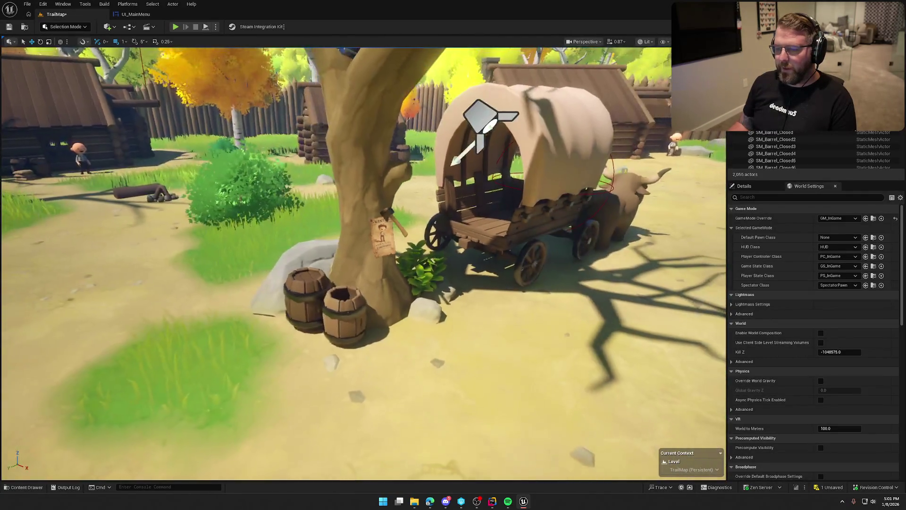
{"action": "scroll", "coordinate": [302, 291], "scroll_direction": "down", "scroll_amount": 3}
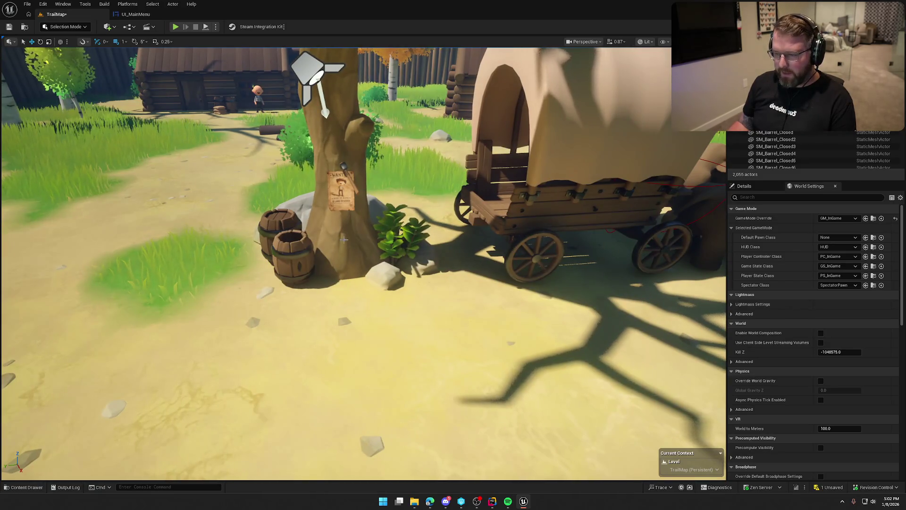
{"action": "mouse_move", "coordinate": [302, 292]}
{"action": "left_mouse_down"}
{"action": "mouse_move", "coordinate": [377, 292]}
{"action": "mouse_move", "coordinate": [373, 236]}
{"action": "mouse_move", "coordinate": [392, 179]}
{"action": "mouse_move", "coordinate": [302, 198]}
{"action": "mouse_move", "coordinate": [330, 179]}
{"action": "mouse_move", "coordinate": [368, 198]}
{"action": "mouse_move", "coordinate": [368, 236]}
{"action": "mouse_move", "coordinate": [434, 231]}
{"action": "mouse_move", "coordinate": [377, 236]}
{"action": "left_mouse_up"}
{"action": "mouse_move", "coordinate": [437, 271]}
{"action": "left_mouse_down"}
{"action": "mouse_move", "coordinate": [443, 288]}
{"action": "mouse_move", "coordinate": [437, 271]}
{"action": "left_mouse_up"}
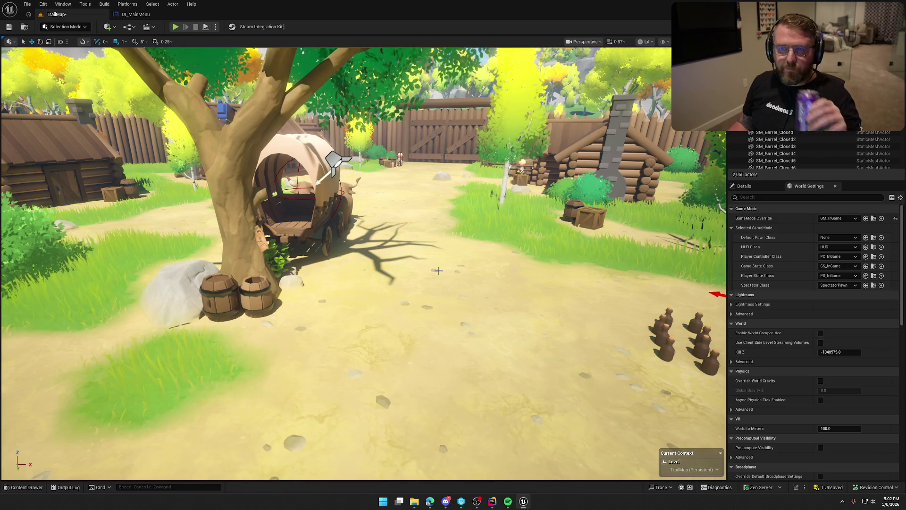
{"action": "left_click_drag", "start_coordinate": [437, 265], "coordinate": [456, 251]}
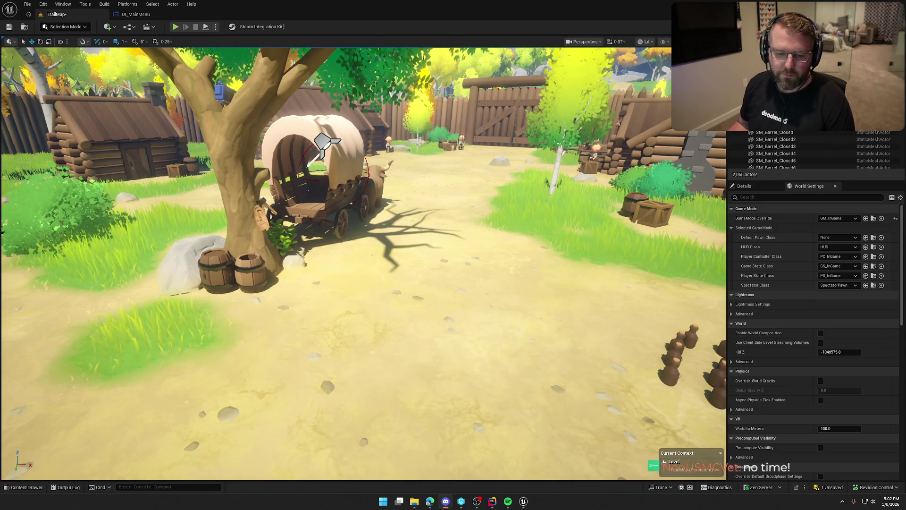
{"action": "left_click_drag", "start_coordinate": [537, 293], "coordinate": [487, 271]}
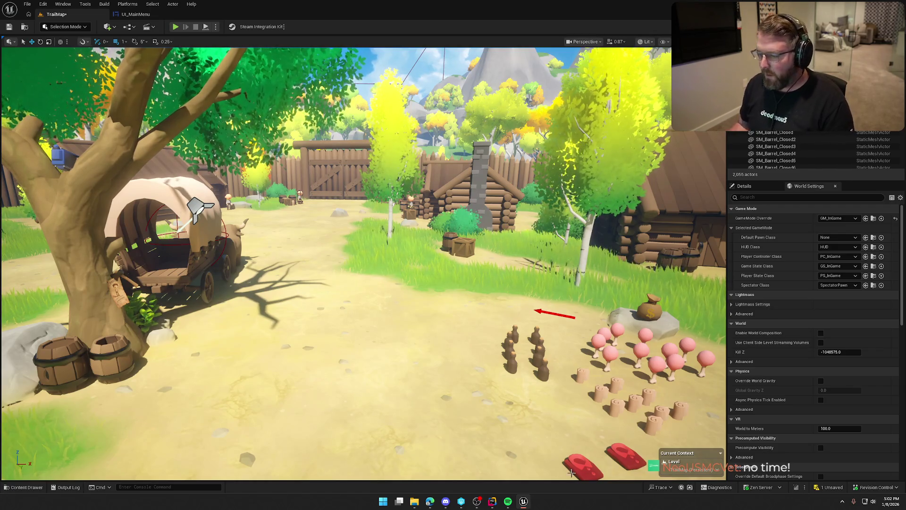
Step: Add PosterMesh CreateDefaultSubobject and SetupAttachment lines to the InvitePoster constructor, then show the project tree
{"action": "left_click", "coordinate": [492, 502]}
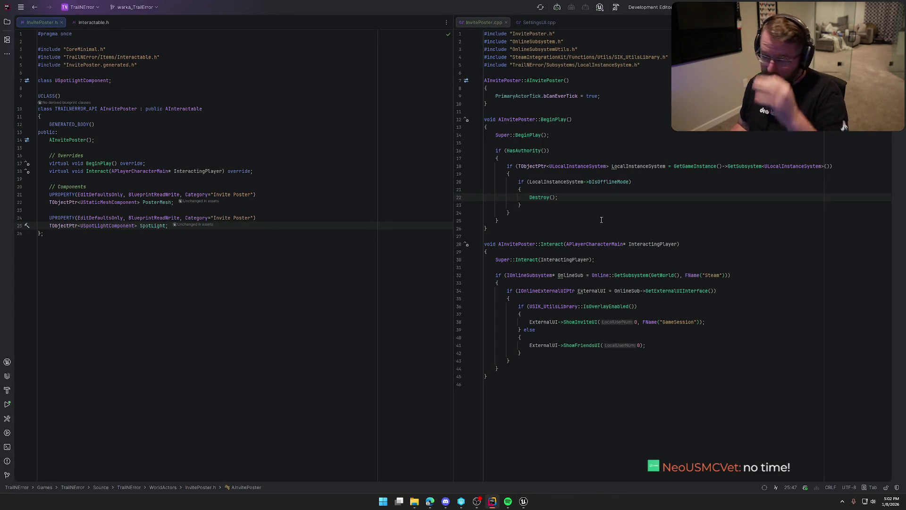
{"action": "left_click", "coordinate": [611, 101]}
{"action": "key", "text": "Up"}
{"action": "key", "text": "End"}
{"action": "key", "text": "Return"}
{"action": "key", "text": "Return"}
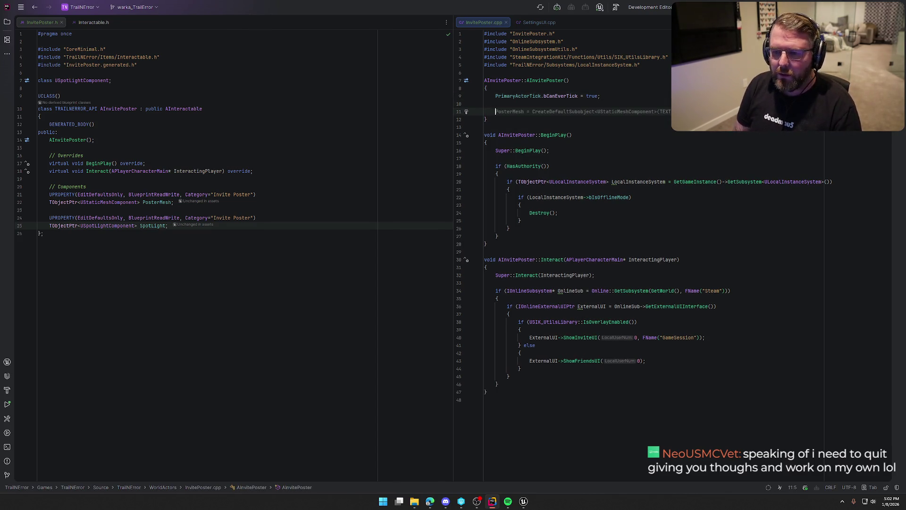
{"action": "type", "text": "Popster"}
{"action": "key", "text": "BackSpace"}
{"action": "key", "text": "BackSpace"}
{"action": "key", "text": "BackSpace"}
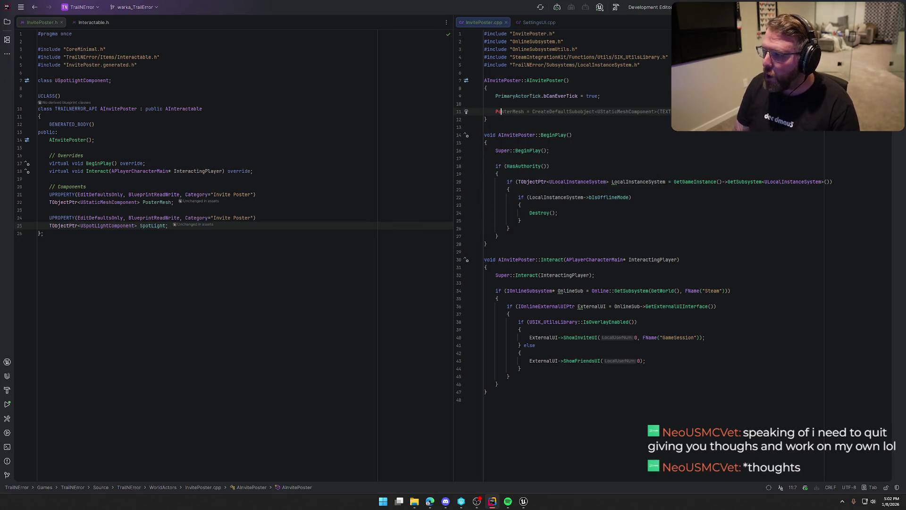
{"action": "key", "text": "Tab"}
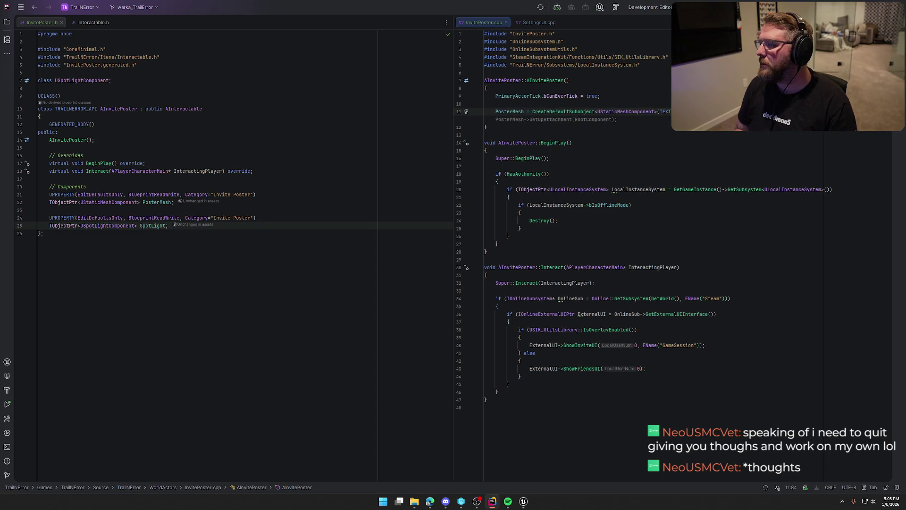
{"action": "key", "text": "Tab"}
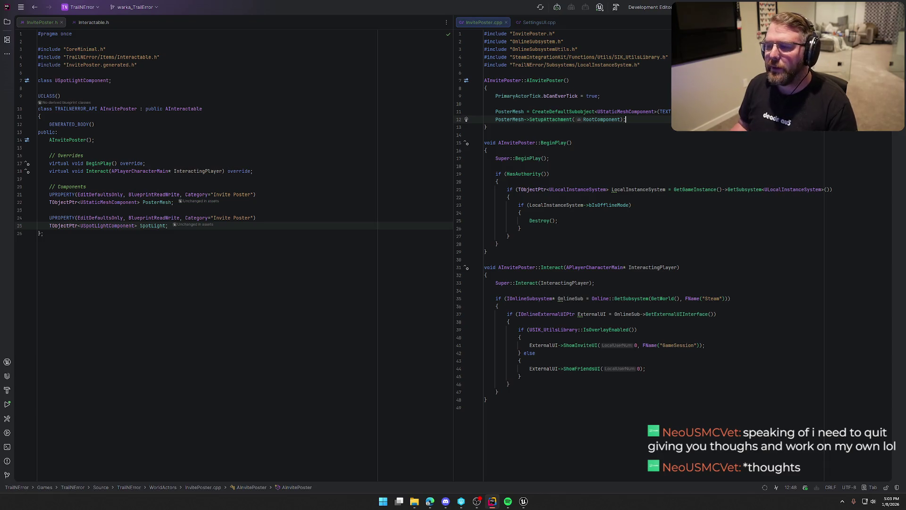
{"action": "left_click", "coordinate": [7, 23]}
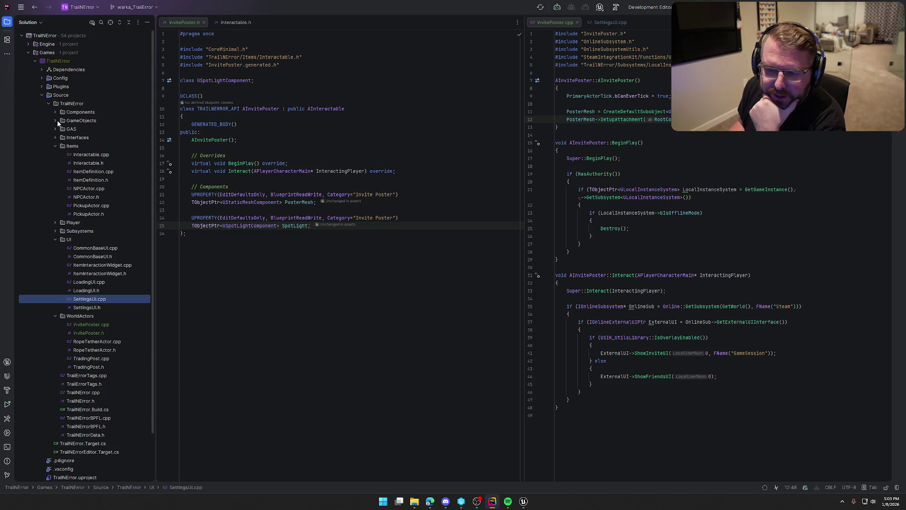
Step: Check the medicine bottle's bp_Medicine parent class and open its PickupActor.h header in Rider
{"action": "left_click", "coordinate": [523, 501]}
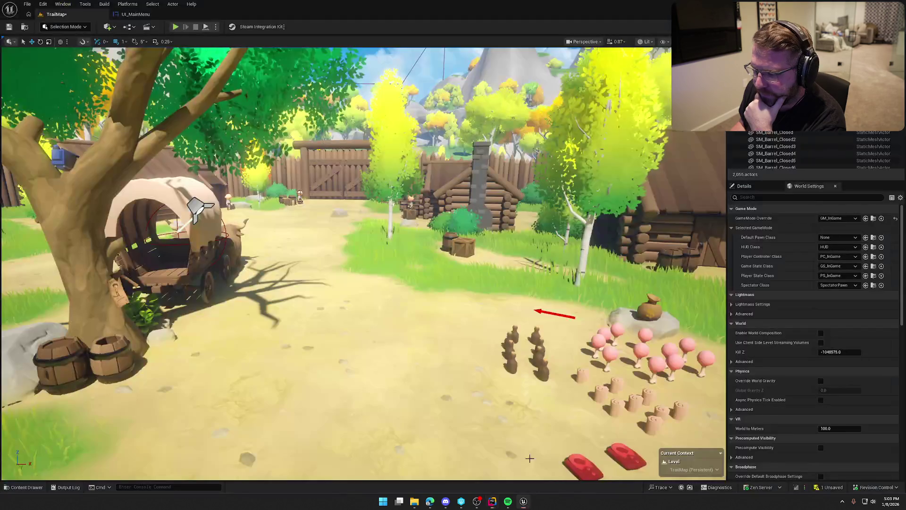
{"action": "left_click", "coordinate": [542, 368]}
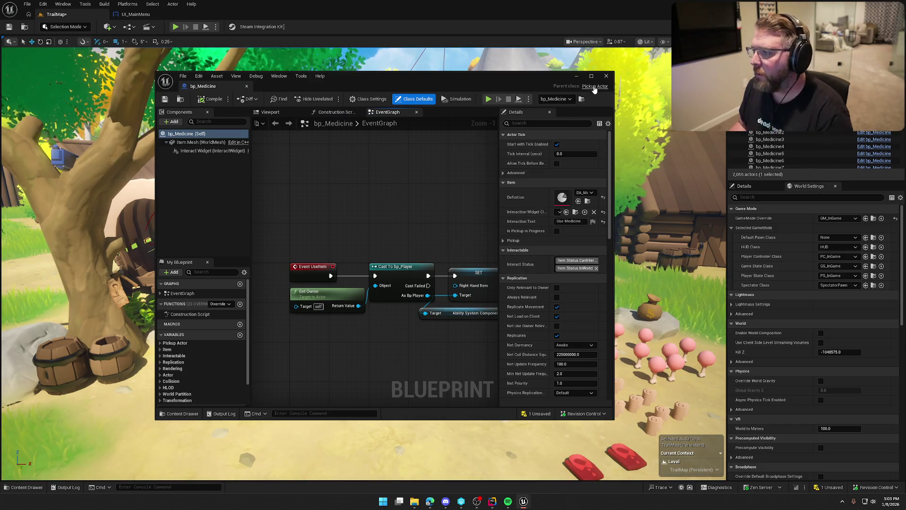
{"action": "left_click", "coordinate": [607, 76]}
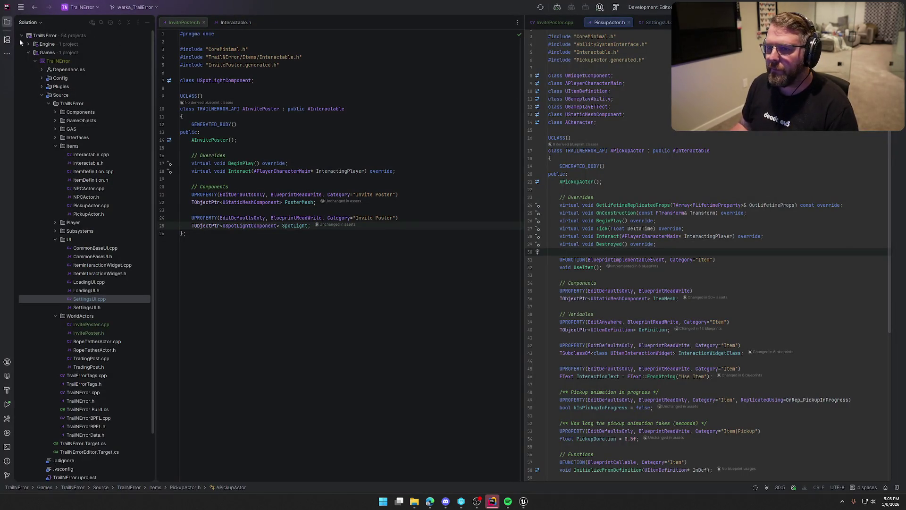
Step: Move PickupActor.h to the left pane and jump to the APickupActor constructor in PickupActor.cpp
{"action": "left_click", "coordinate": [147, 22]}
{"action": "mouse_move", "coordinate": [538, 22]}
{"action": "left_mouse_down"}
{"action": "mouse_move", "coordinate": [80, 59]}
{"action": "mouse_move", "coordinate": [43, 23]}
{"action": "left_mouse_up"}
{"action": "left_click", "coordinate": [68, 182]}
{"action": "key", "text": "F12"}
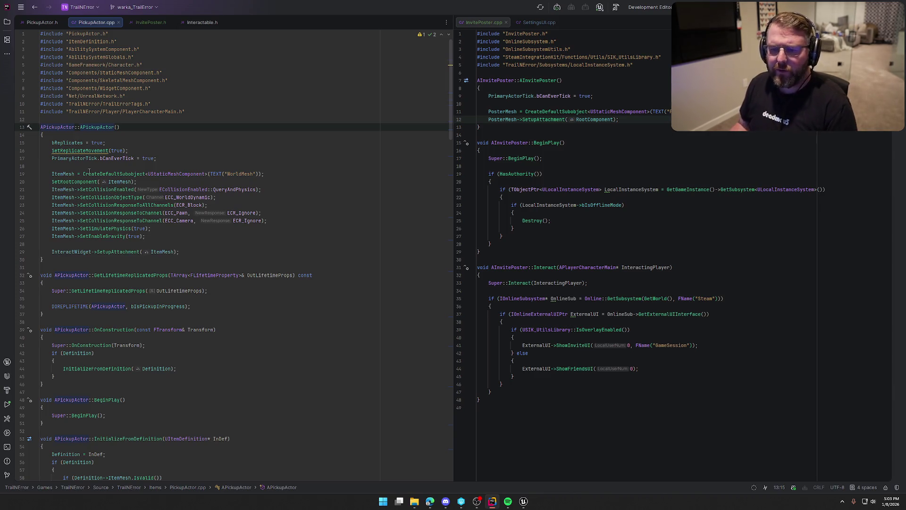
Step: Replace the PosterMesh attachment with SetRootComponent(PosterMesh)
{"action": "double_click", "coordinate": [499, 119]}
{"action": "key", "text": "ctrl+w"}
{"action": "type", "text": "SetRoo"}
{"action": "key", "text": "Return"}
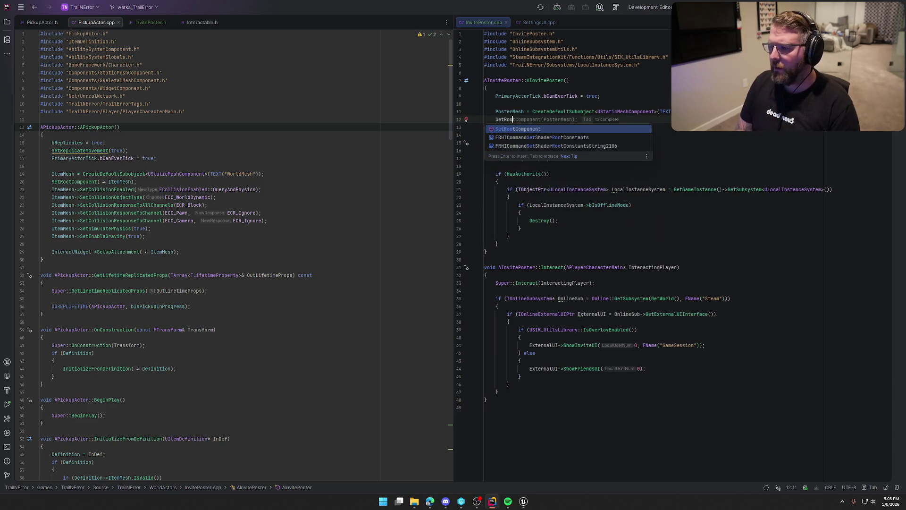
{"action": "key", "text": "Return"}
{"action": "type", "text": ");"}
{"action": "key", "text": "Return"}
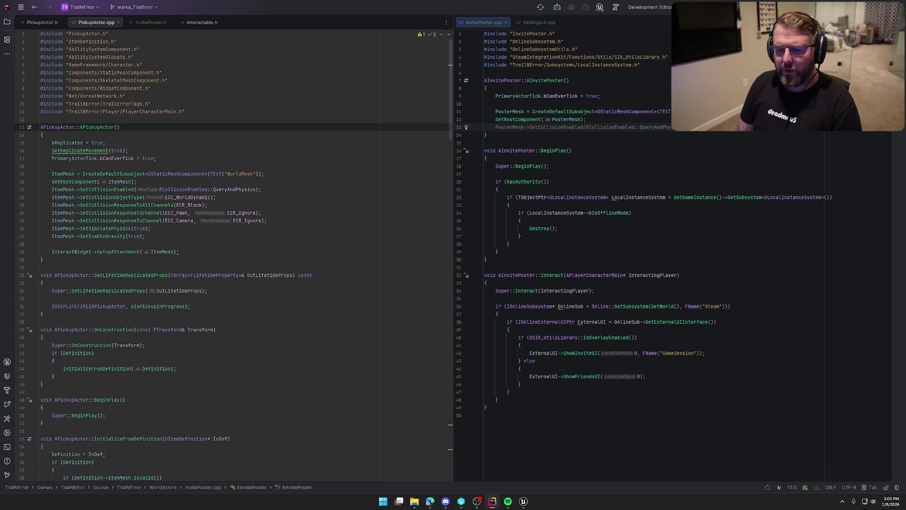
Step: Create the SpotLight component and add the SpotLightComponent include
{"action": "key", "text": "Return"}
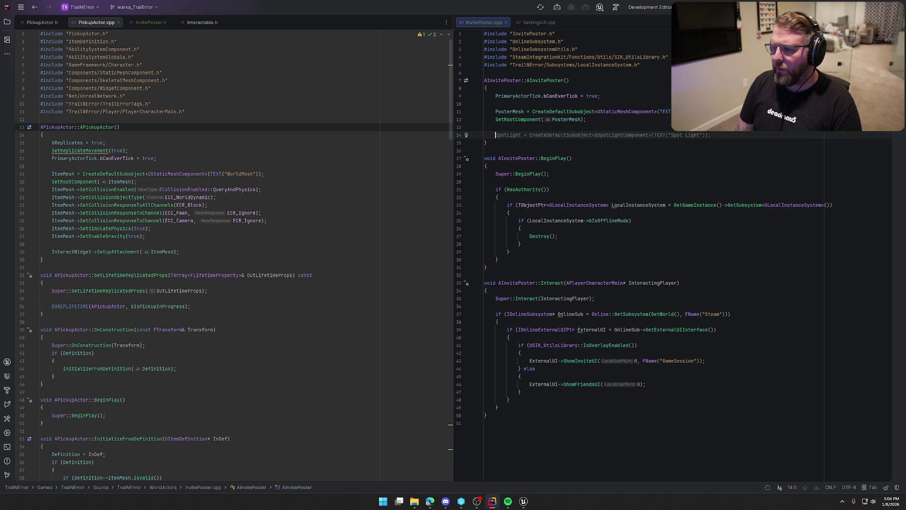
{"action": "key", "text": "Tab"}
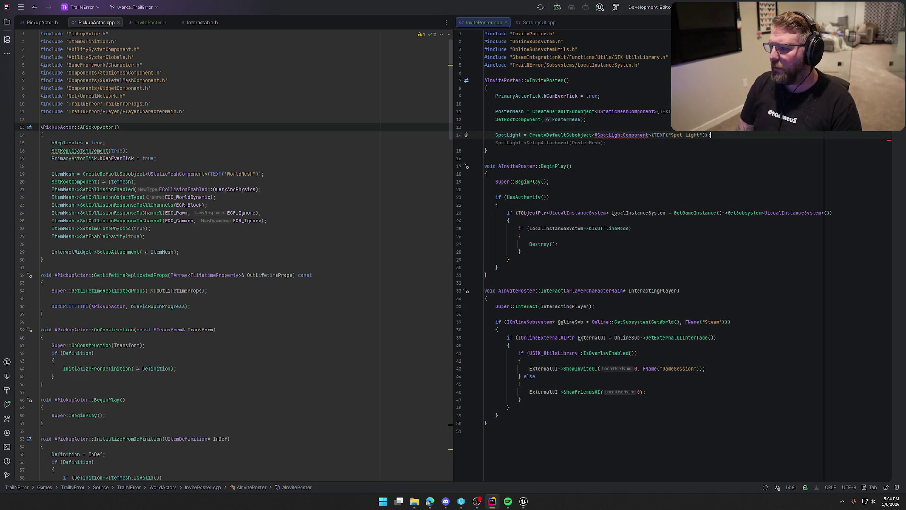
{"action": "left_click", "coordinate": [616, 135]}
{"action": "key", "text": "alt+Return"}
{"action": "key", "text": "Return"}
Step: Attach the SpotLight to RootComponent
{"action": "key", "text": "End"}
{"action": "key", "text": "Return"}
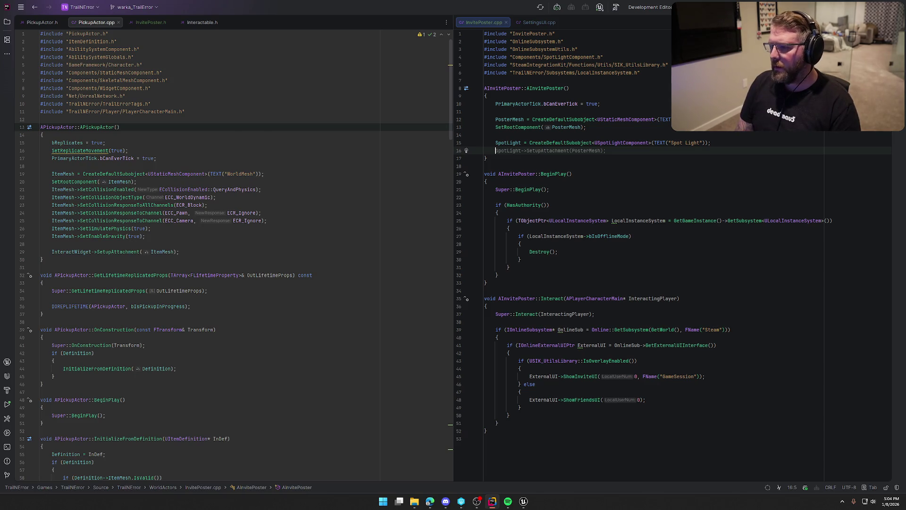
{"action": "key", "text": "Tab"}
{"action": "key", "text": "BackSpace"}
{"action": "key", "text": "BackSpace"}
{"action": "key", "text": "BackSpace"}
{"action": "key", "text": "BackSpace"}
{"action": "key", "text": "BackSpace"}
{"action": "type", "text": "RootC"}
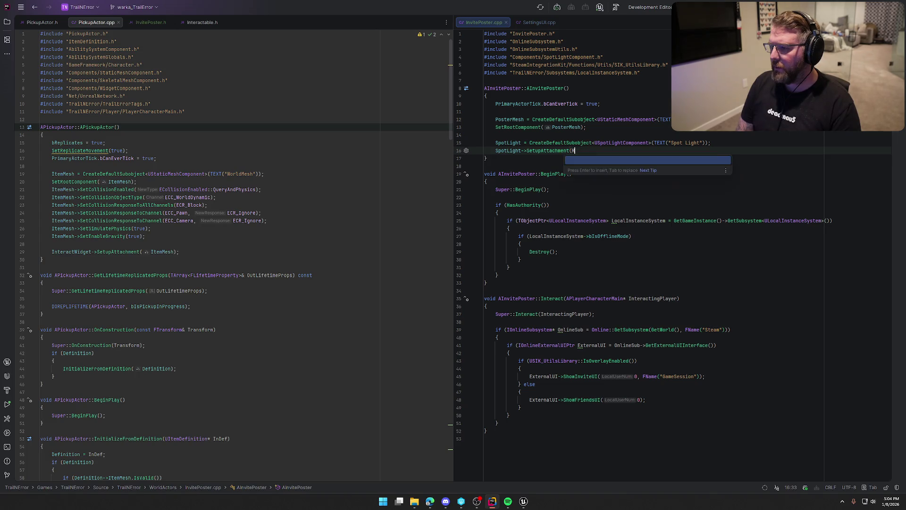
{"action": "key", "text": "Tab"}
Step: Attach InteractWidget to RootComponent and add the WidgetComponent include
{"action": "key", "text": "Return"}
{"action": "key", "text": "Return"}
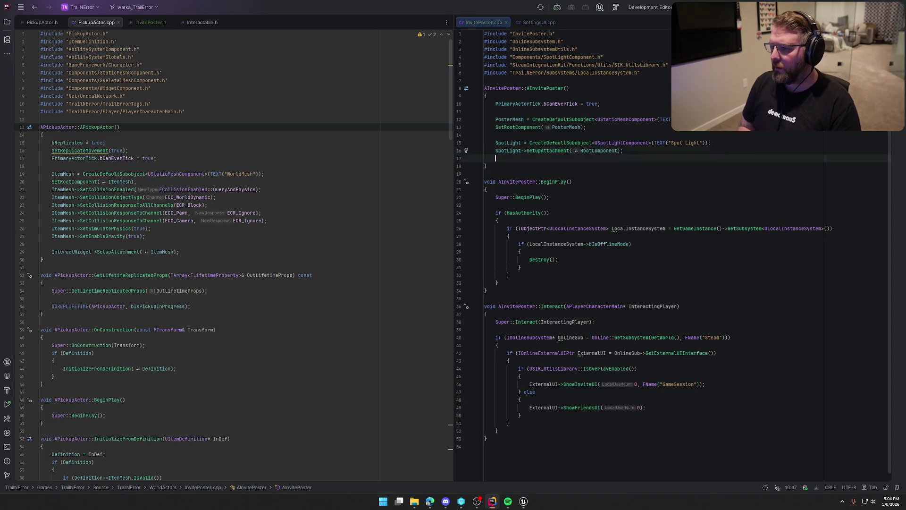
{"action": "type", "text": "InteractT"}
{"action": "key", "text": "BackSpace"}
{"action": "type", "text": "Wi"}
{"action": "key", "text": "Tab"}
{"action": "key", "text": "Tab"}
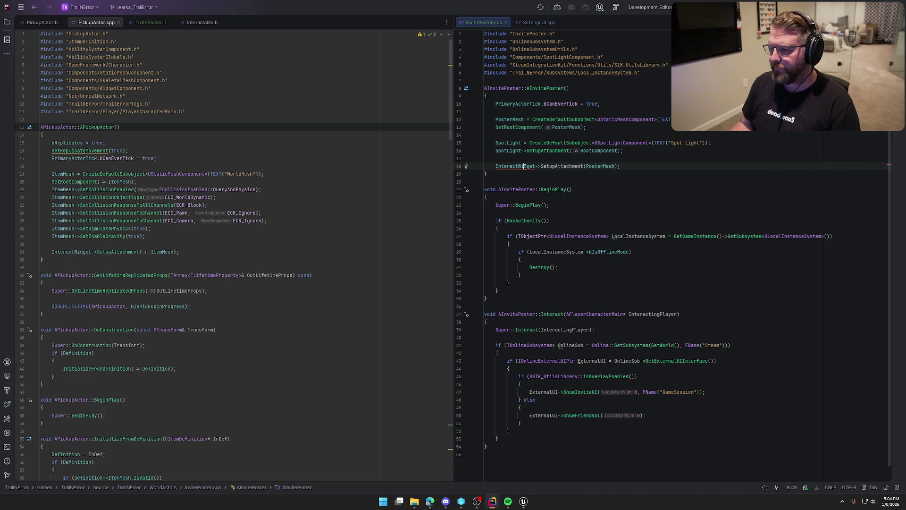
{"action": "key", "text": "alt+Return"}
{"action": "key", "text": "Return"}
{"action": "double_click", "coordinate": [612, 166]}
{"action": "type", "text": "RootComponent"}
{"action": "left_click", "coordinate": [641, 167]}
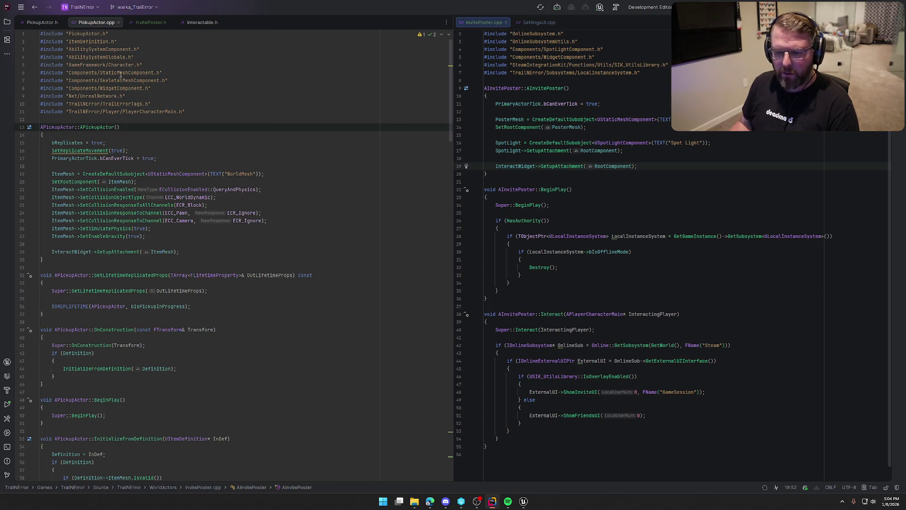
Step: Close the PickupActor.cpp and PickupActor.h reference tabs
{"action": "middle_click", "coordinate": [98, 24]}
{"action": "middle_click", "coordinate": [43, 25]}
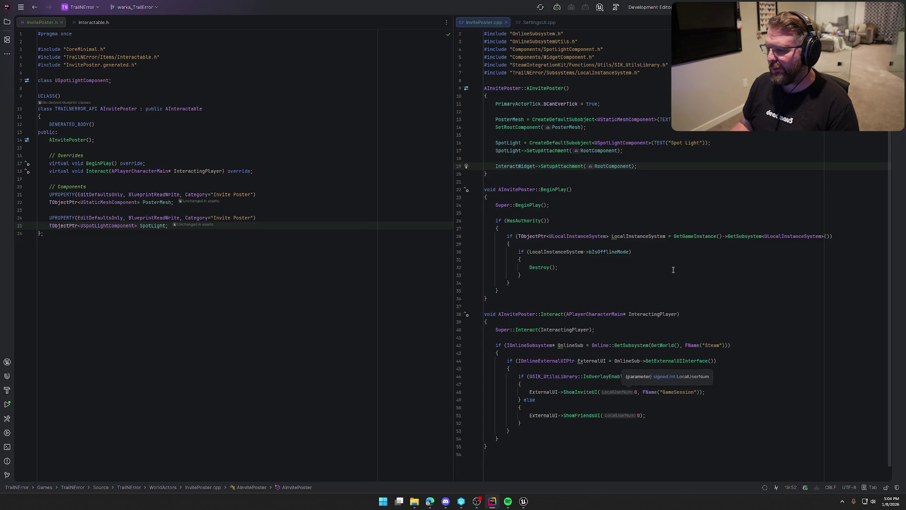
{"action": "left_click", "coordinate": [637, 188]}
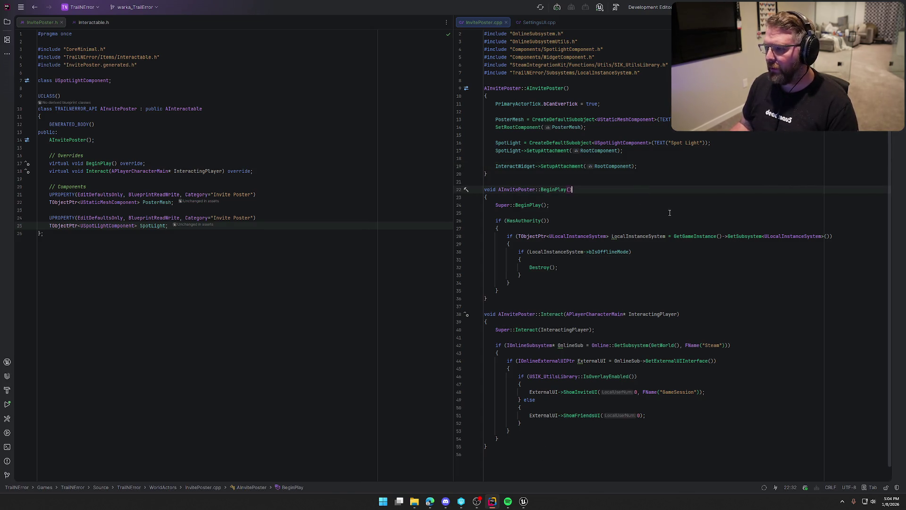
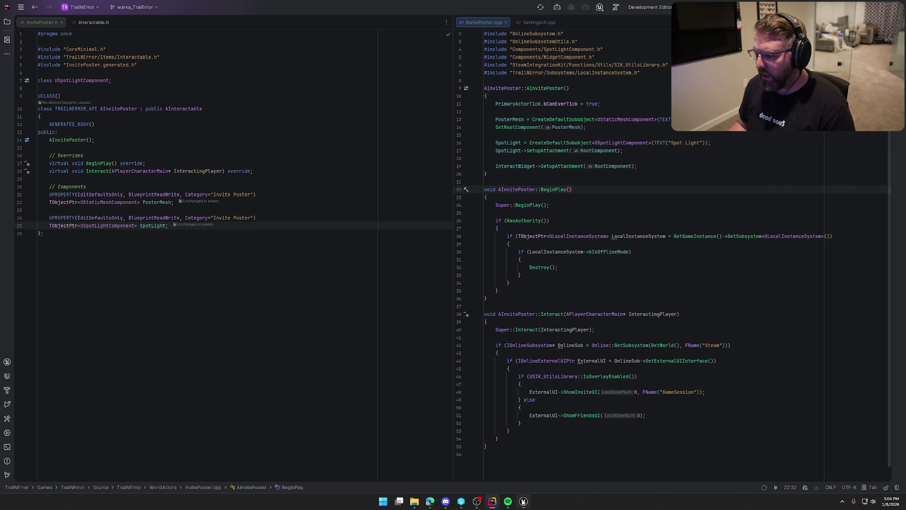
Step: Close the Unreal Editor, saving the TrailMap level when prompted
{"action": "left_click", "coordinate": [523, 501]}
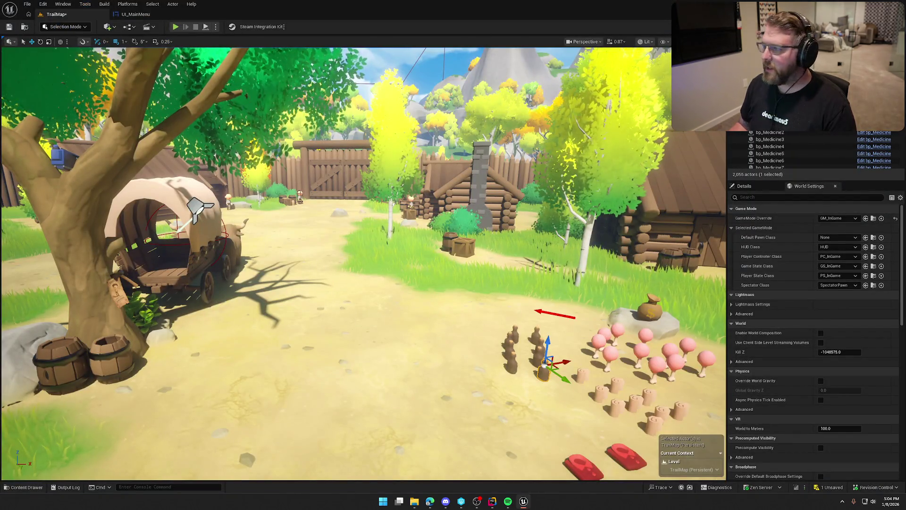
{"action": "left_click", "coordinate": [9, 27]}
{"action": "left_click", "coordinate": [487, 332]}
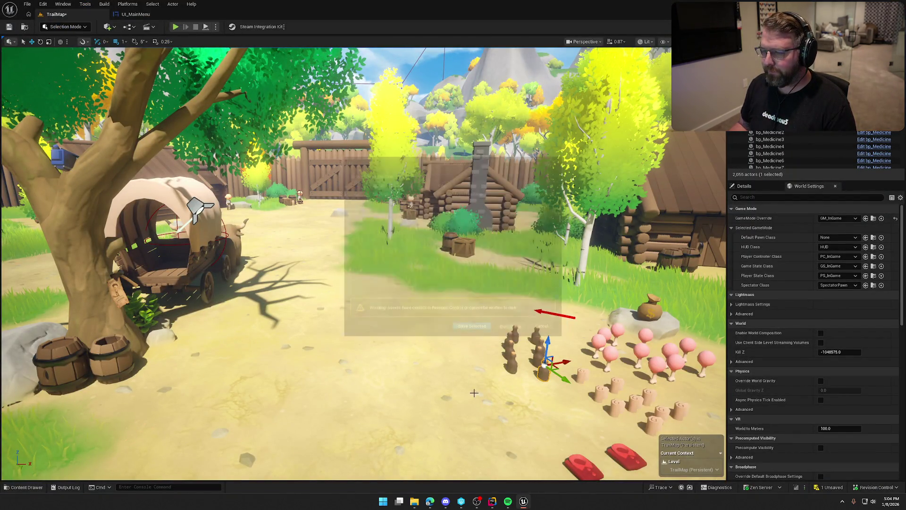
{"action": "key", "text": "alt+Tab"}
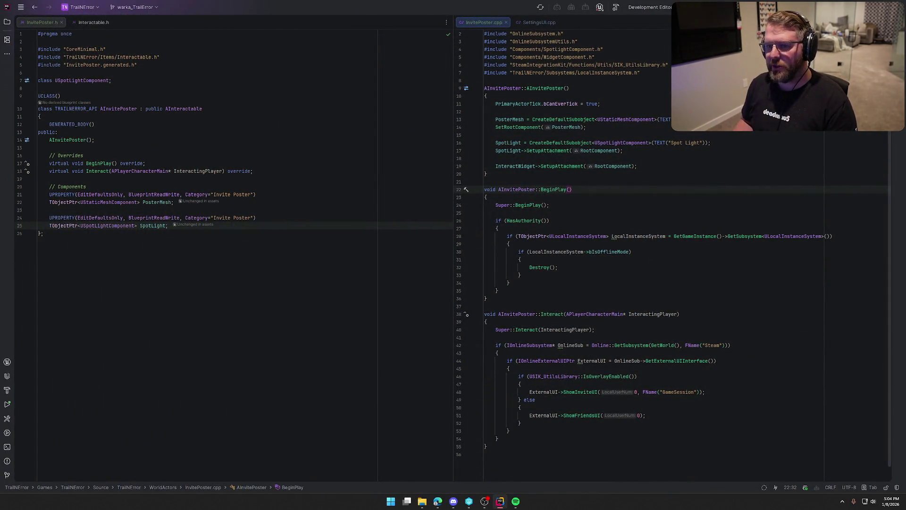
Step: Close the SettingsUI.cpp and Interactable.h tabs and start a project build with Ctrl+Shift+B
{"action": "middle_click", "coordinate": [533, 24]}
{"action": "middle_click", "coordinate": [85, 22]}
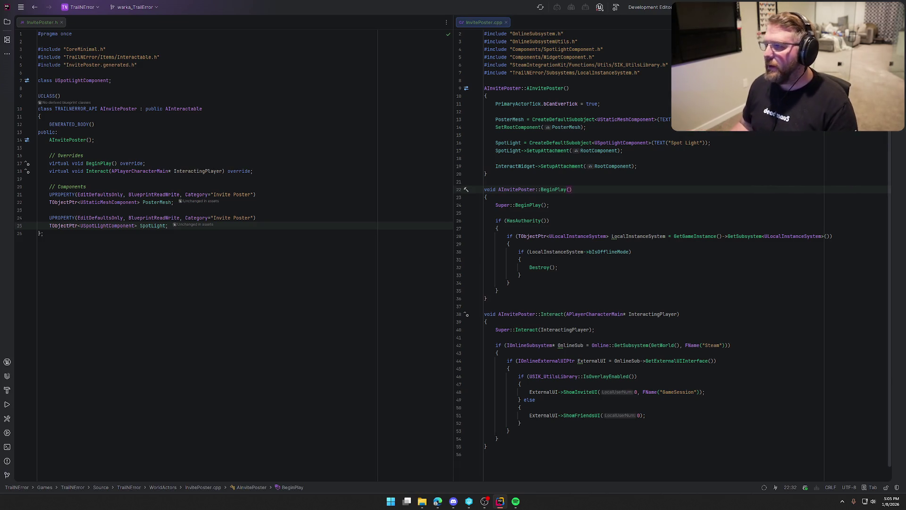
{"action": "key", "text": "ctrl+shift+b"}
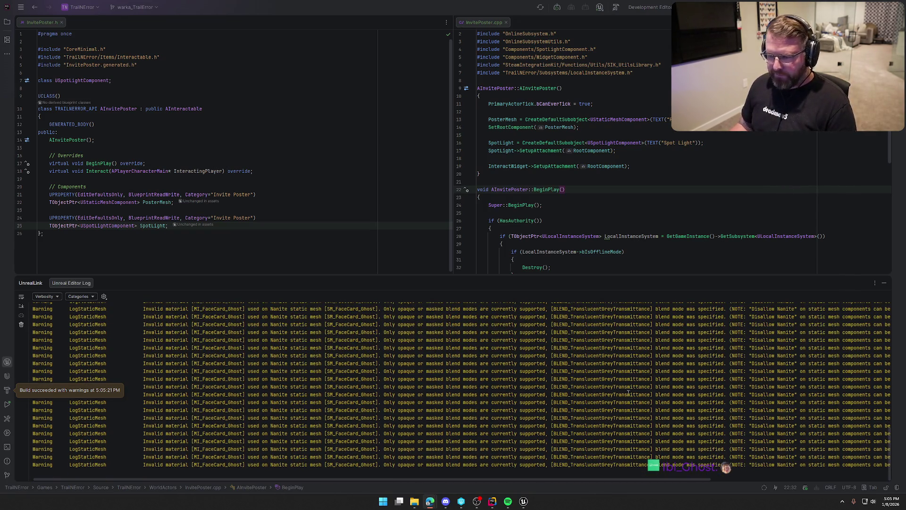
Step: Review the warning lines in the Unreal Editor build log, then collapse the log panel
{"action": "left_click_drag", "start_coordinate": [195, 344], "coordinate": [441, 396]}
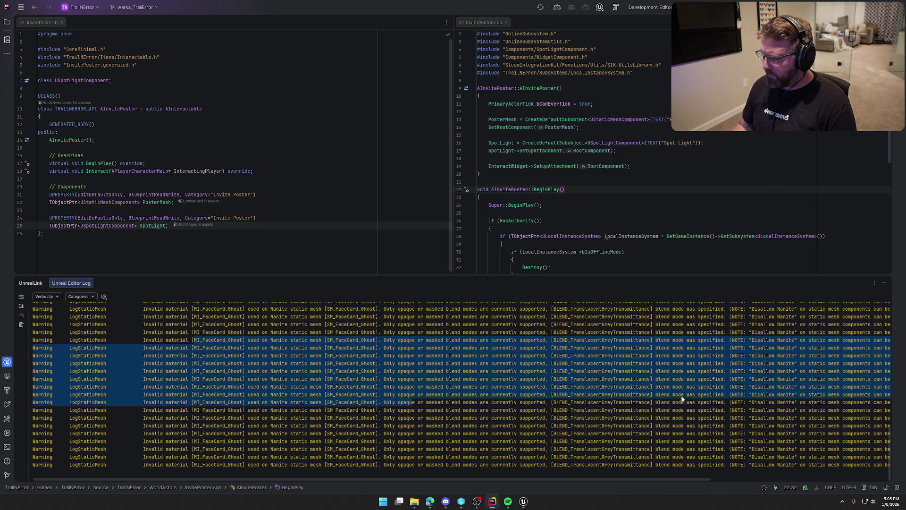
{"action": "left_click_drag", "start_coordinate": [659, 479], "coordinate": [859, 477]}
{"action": "scroll", "coordinate": [765, 317], "scroll_direction": "left", "scroll_amount": 5}
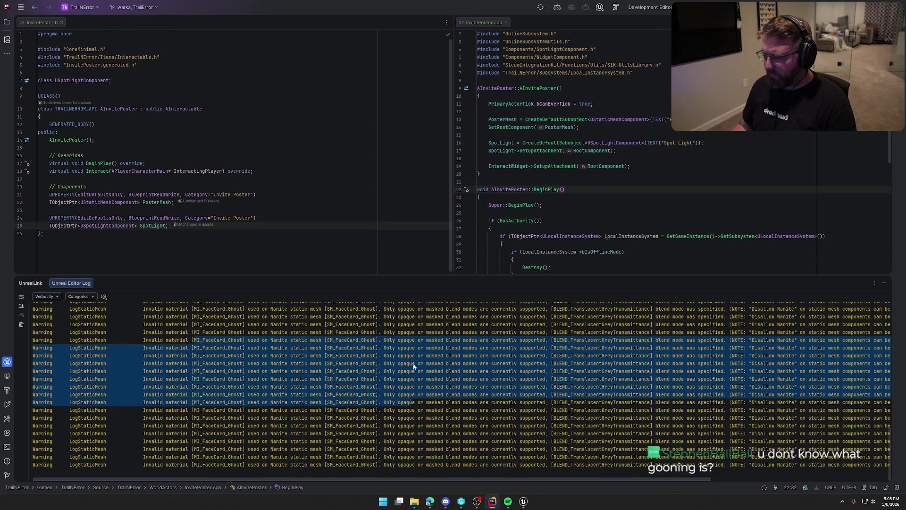
{"action": "left_click", "coordinate": [885, 284]}
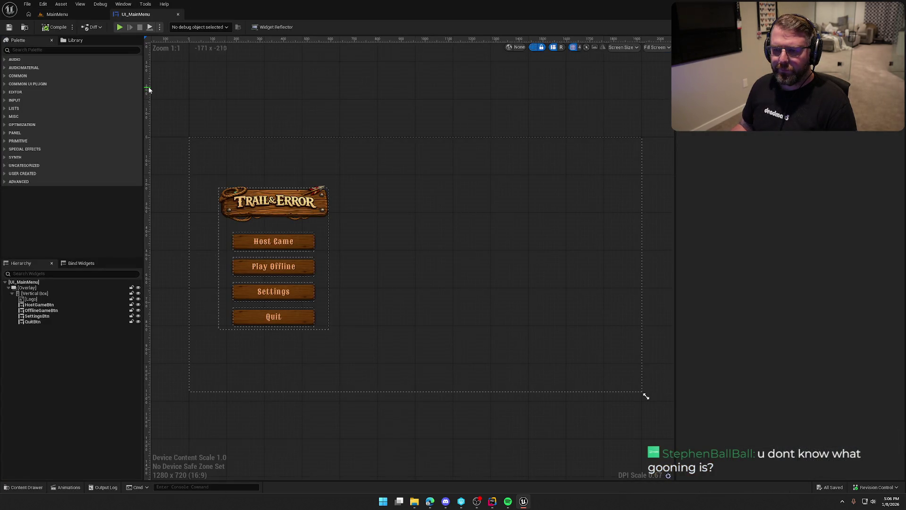
Step: From the MainMenu level, open the GameWorld map via the Content Drawer
{"action": "left_click", "coordinate": [57, 14]}
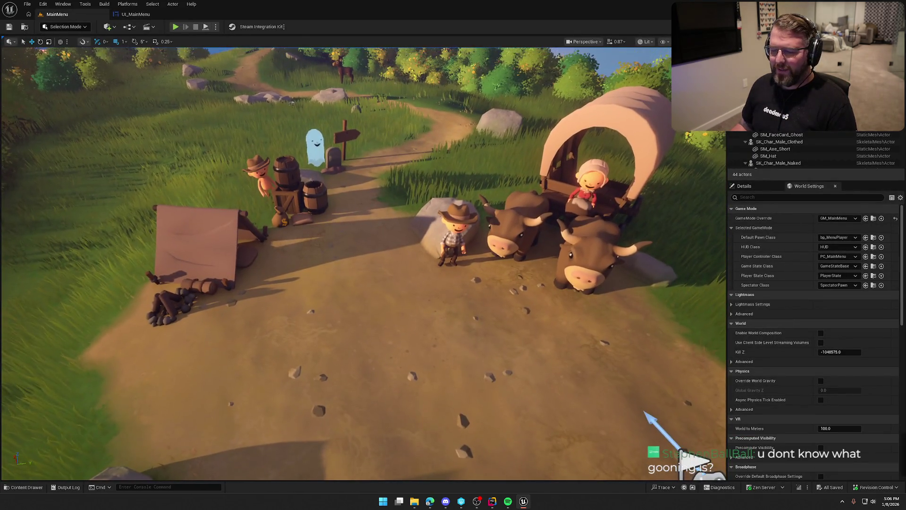
{"action": "key", "text": "ctrl+space"}
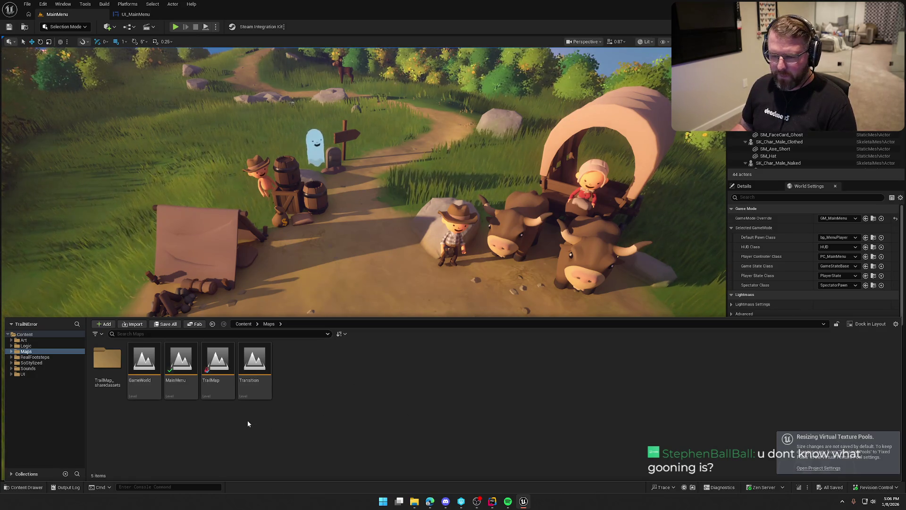
{"action": "double_click", "coordinate": [144, 366]}
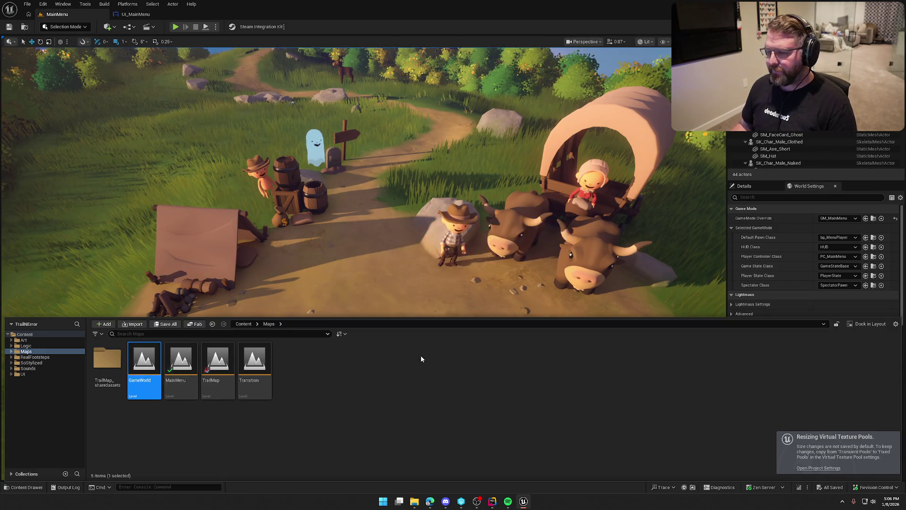
Step: Fly the viewport camera to the wooden gate, then browse into the Logic folder
{"action": "scroll", "coordinate": [363, 263], "scroll_direction": "up", "scroll_amount": 5}
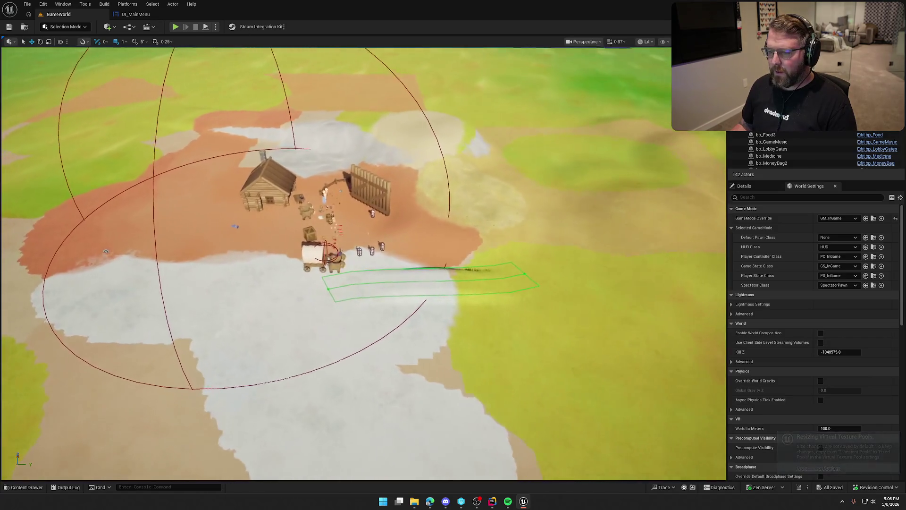
{"action": "scroll", "coordinate": [363, 263], "scroll_direction": "up", "scroll_amount": 3}
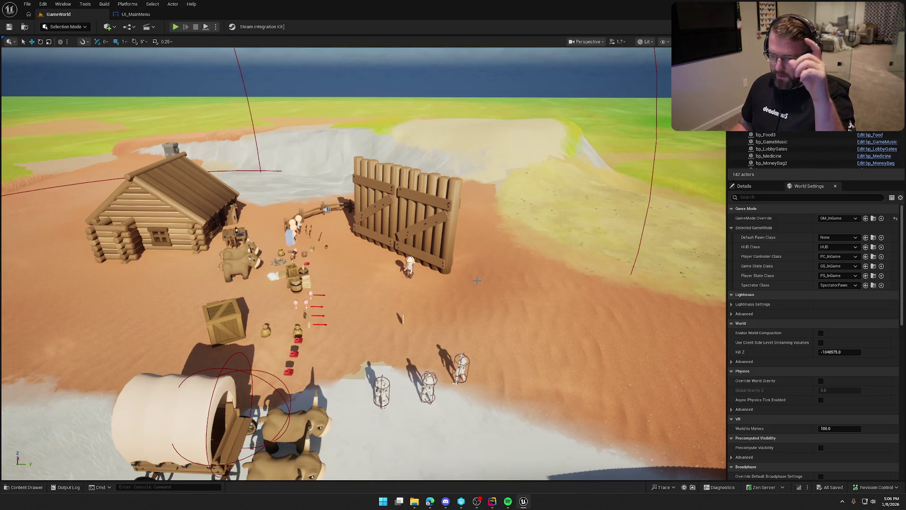
{"action": "mouse_move", "coordinate": [477, 280]}
{"action": "left_mouse_down"}
{"action": "mouse_move", "coordinate": [467, 212]}
{"action": "mouse_move", "coordinate": [250, 221]}
{"action": "mouse_move", "coordinate": [330, 221]}
{"action": "mouse_move", "coordinate": [292, 222]}
{"action": "mouse_move", "coordinate": [302, 221]}
{"action": "left_mouse_up"}
{"action": "key", "text": "ctrl+space"}
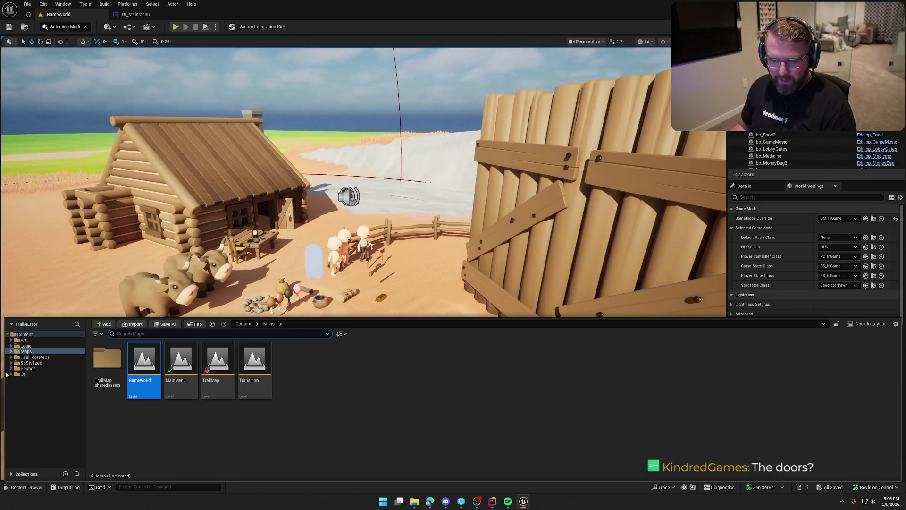
{"action": "left_click", "coordinate": [26, 347]}
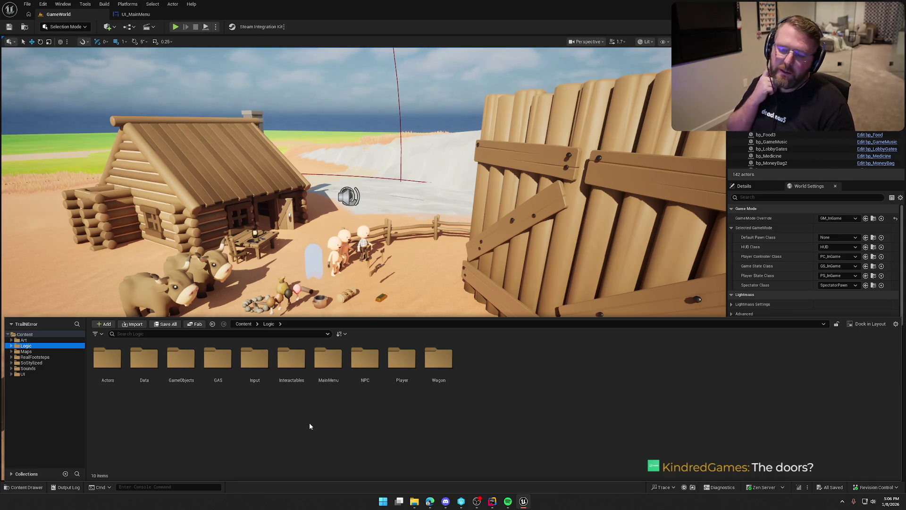